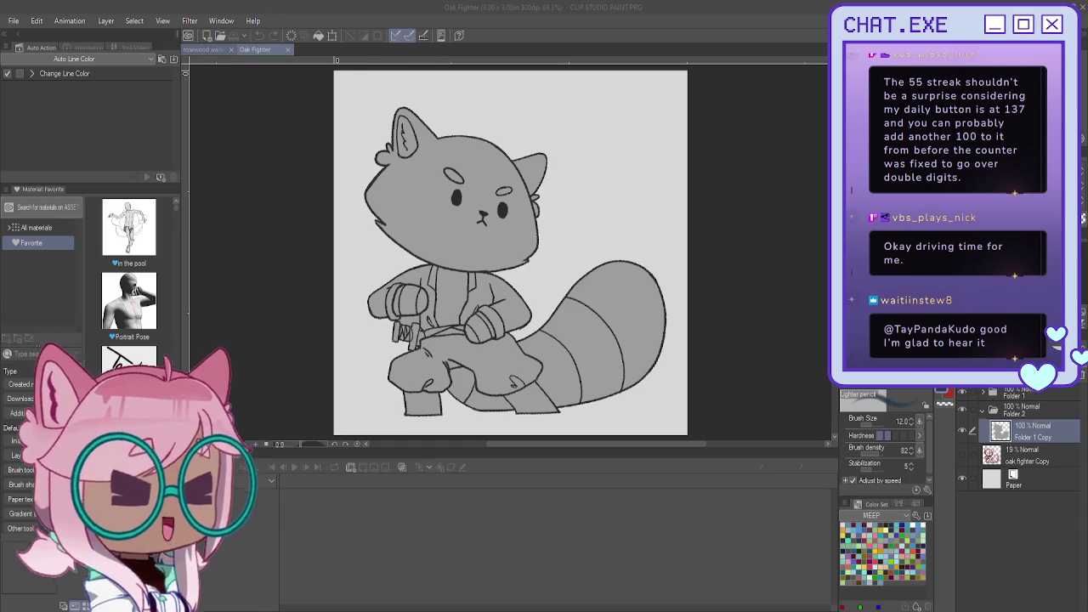
# Step: Switch to the rosewood warlock drawing
pyautogui.click(212, 49)
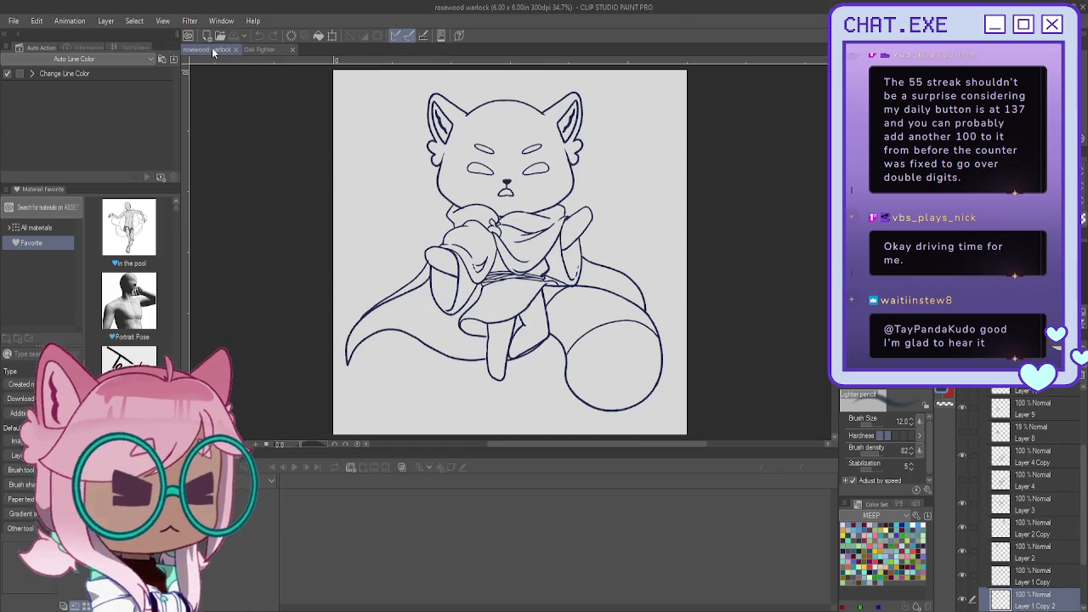
# Step: Return to Oak Fighter and open the Paladin heartwood illustration for colour reference
pyautogui.click(263, 50)
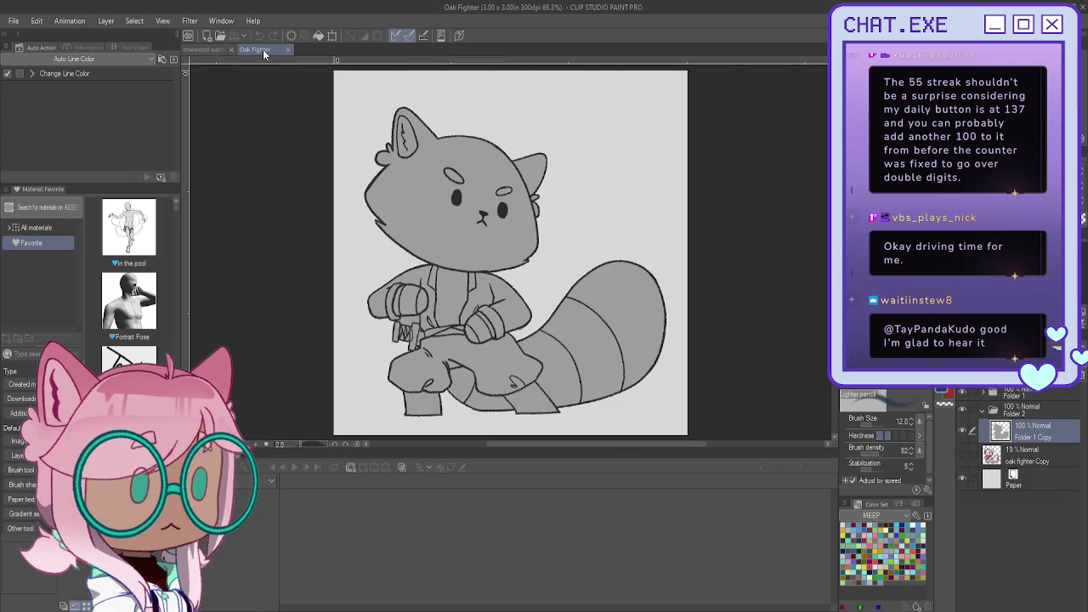
pyautogui.click(221, 38)
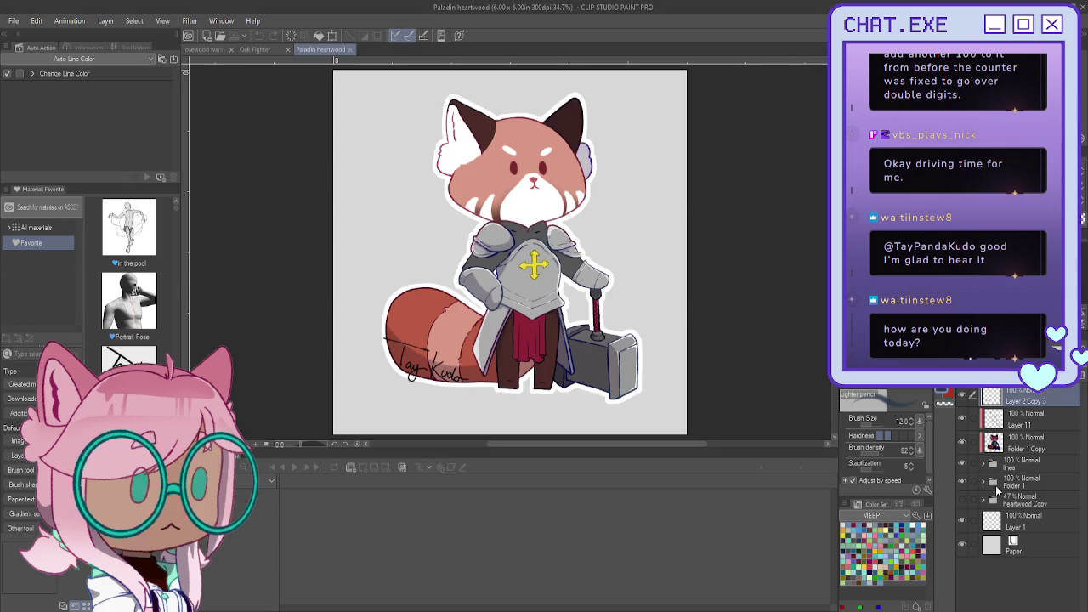
# Step: Select Paladin heartwood's salmon base layer (Layer 9 Copy) in Folder 1 and paste it into Oak Fighter
pyautogui.click(984, 481)
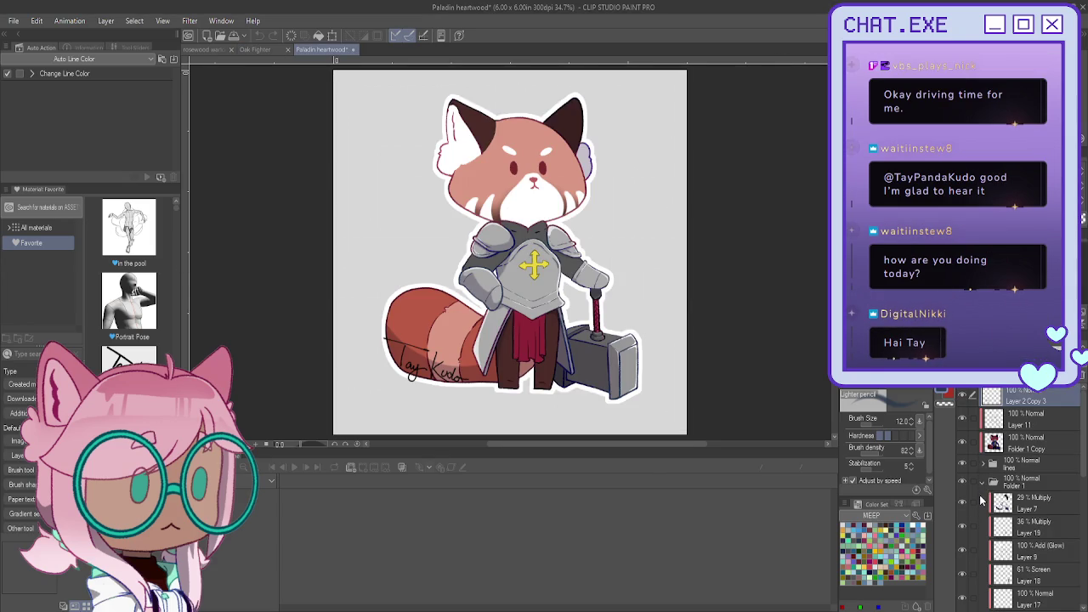
pyautogui.scroll(-3, 986, 502)
pyautogui.scroll(-2, 986, 501)
pyautogui.click(994, 486)
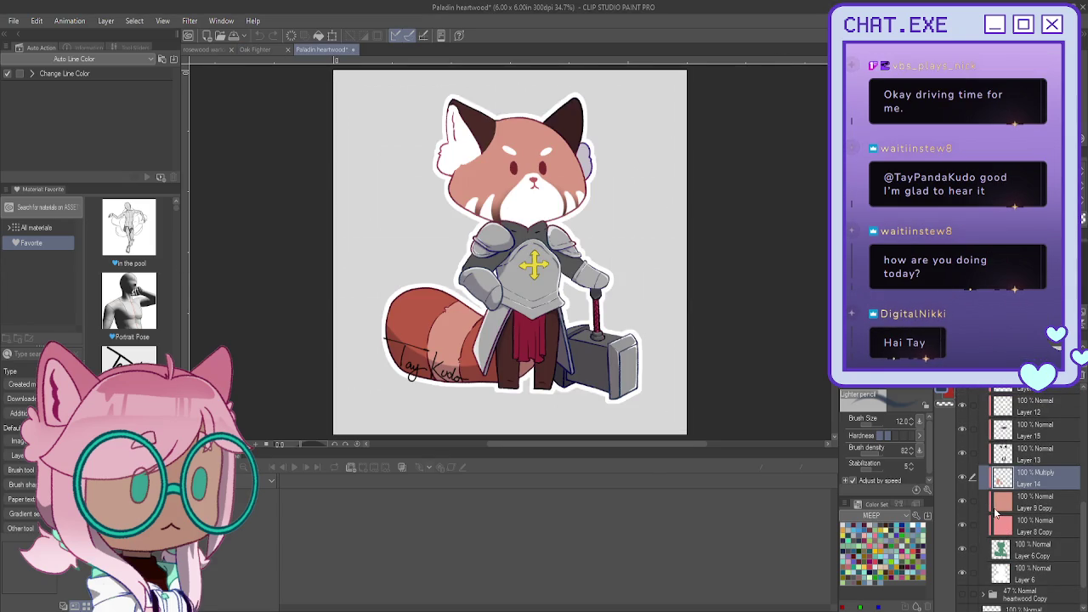
pyautogui.click(1003, 508)
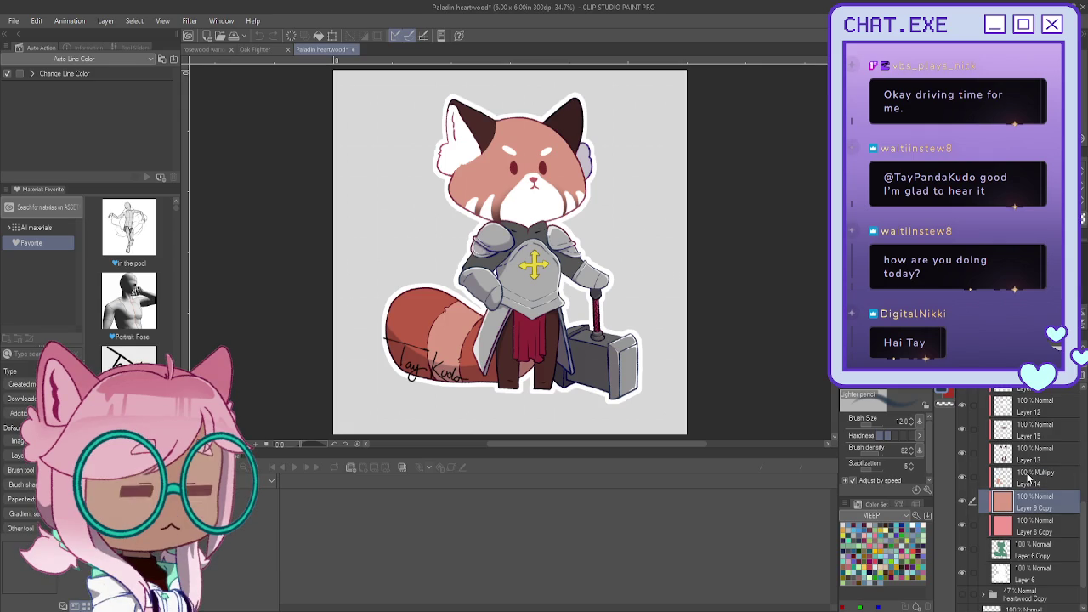
pyautogui.click(258, 49)
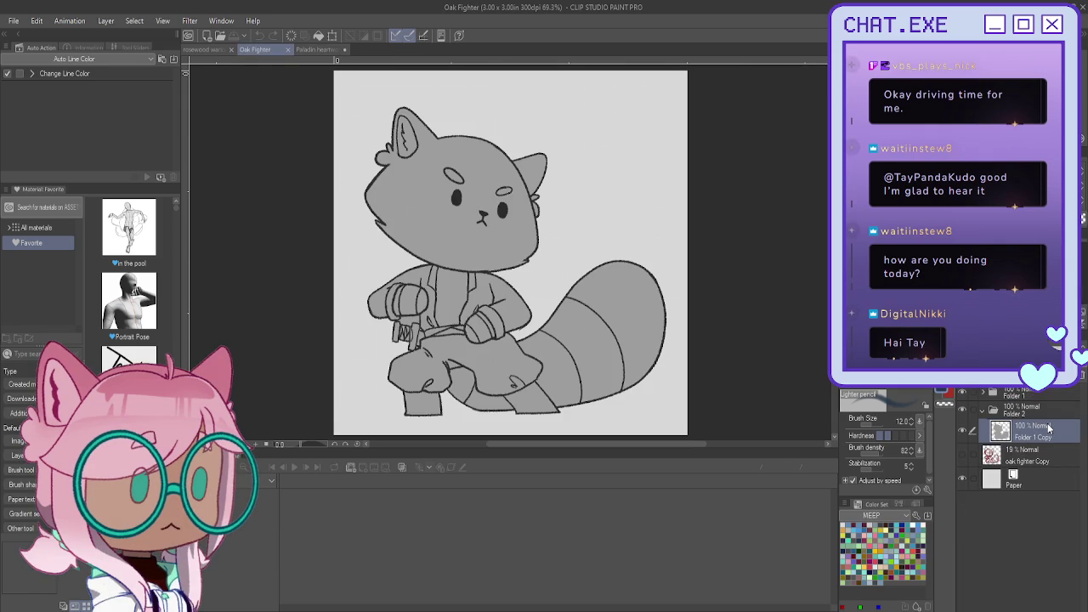
pyautogui.hotkey('ctrl', 'v')
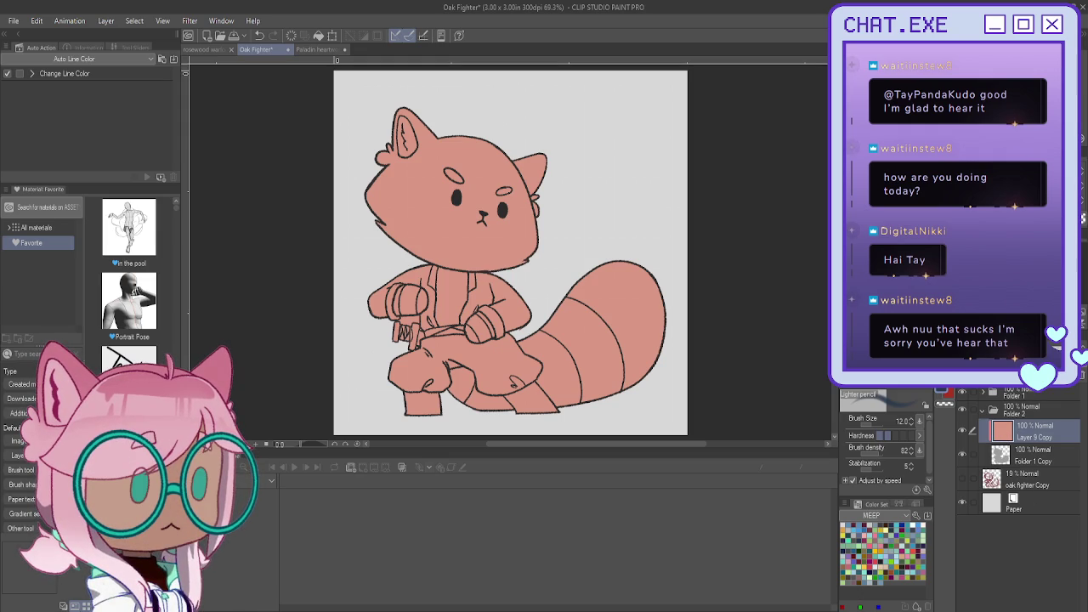
# Step: Add an empty Layer 7 above the salmon base fill, reselect the base, and switch brushes
pyautogui.hotkey('ctrl', 'shift', 'n')
pyautogui.click(1031, 460)
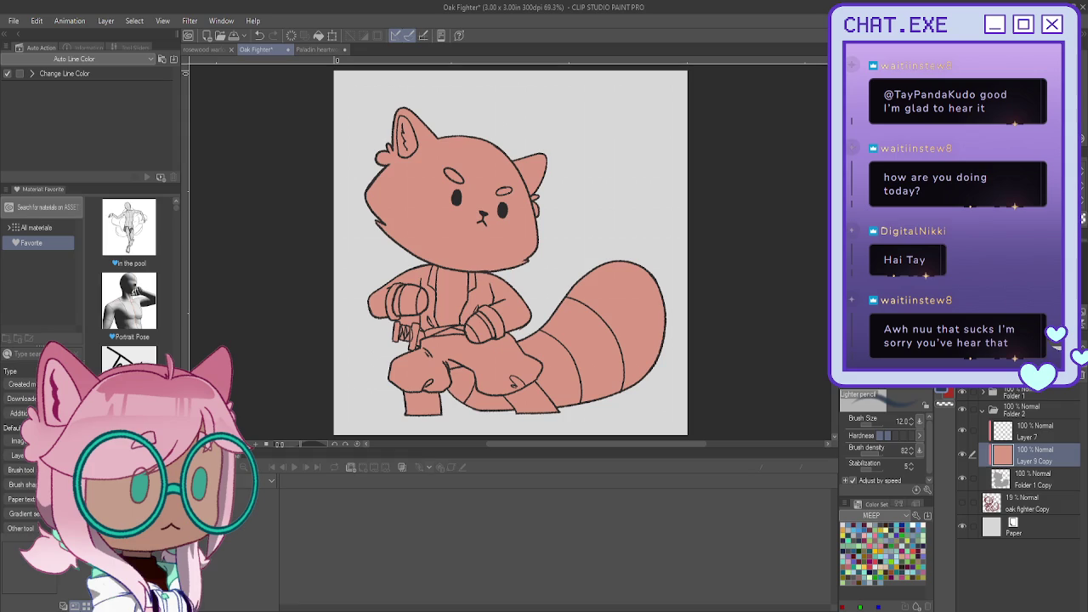
pyautogui.press('b')
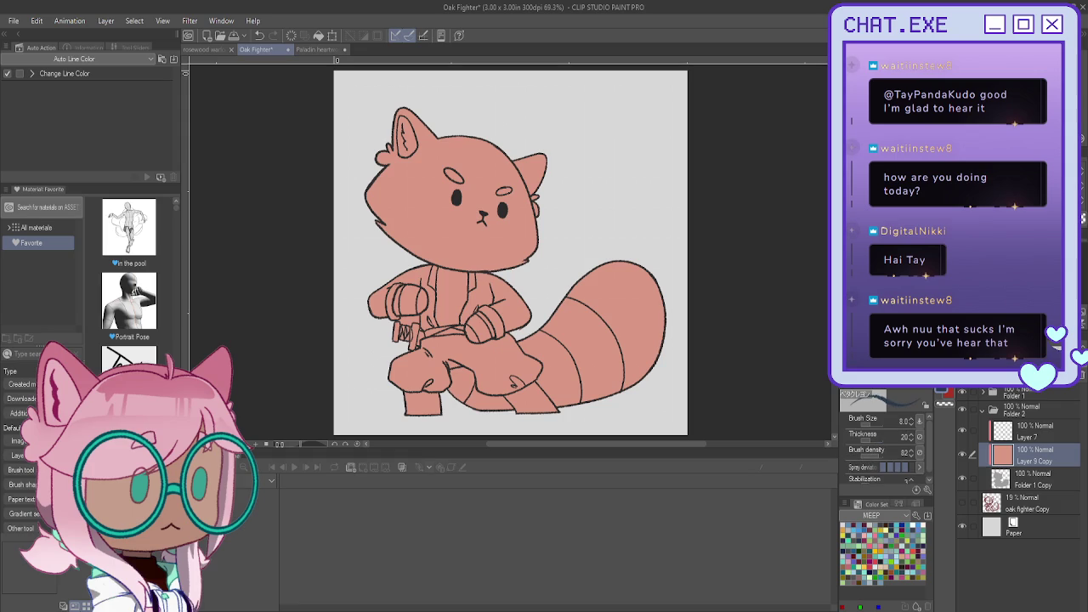
pyautogui.click(318, 49)
pyautogui.scroll(3, 1003, 503)
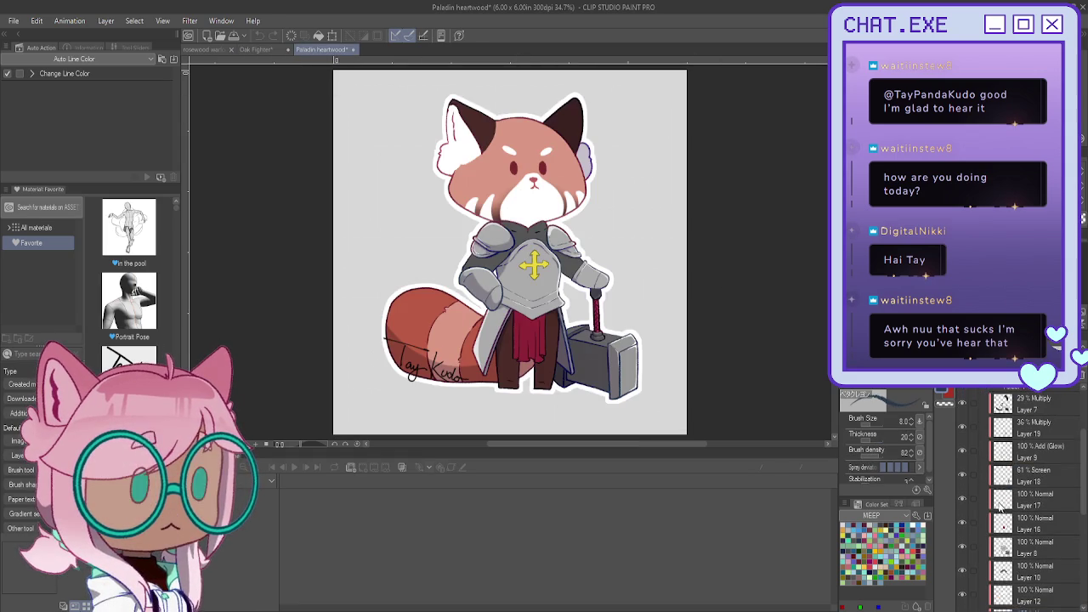
pyautogui.click(1024, 466)
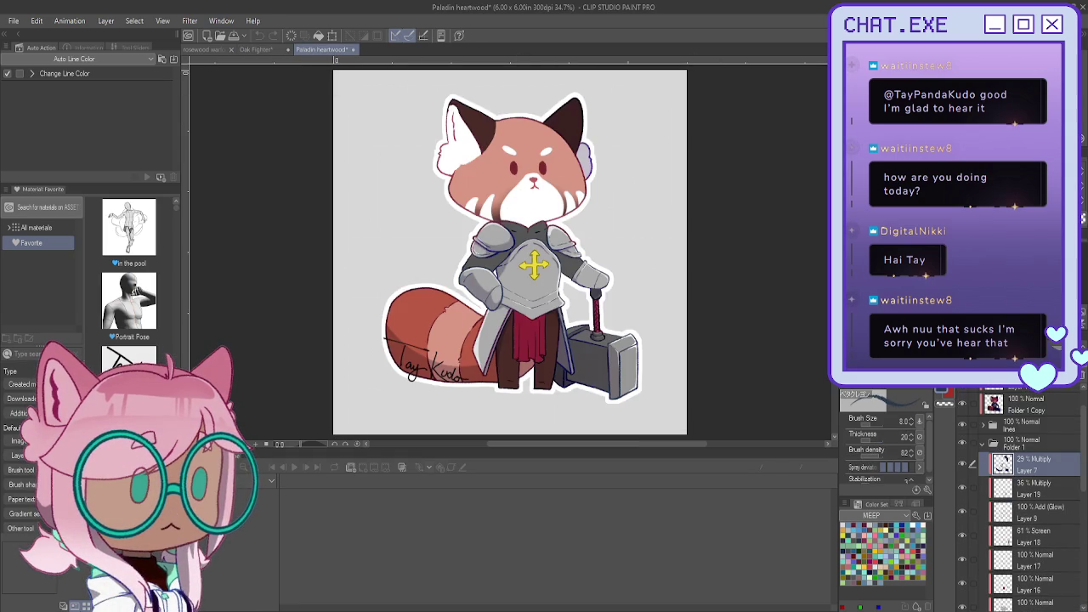
pyautogui.moveTo(970, 379); pyautogui.dragTo(1063, 379)
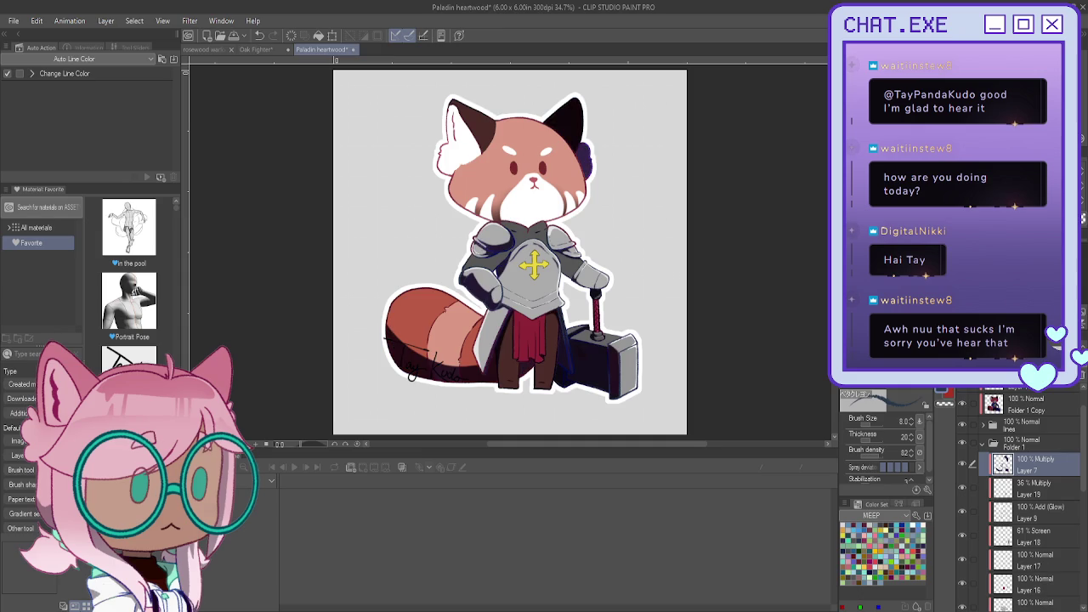
pyautogui.click(884, 378)
pyautogui.hotkey('ctrl', 'z')
pyautogui.hotkey('ctrl', 'z')
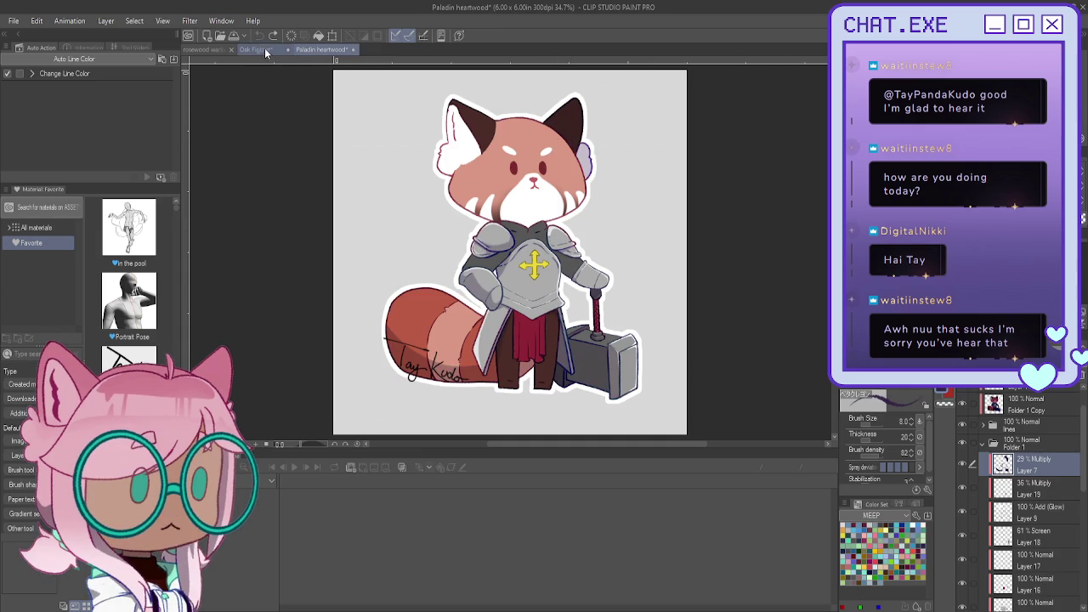
pyautogui.click(264, 48)
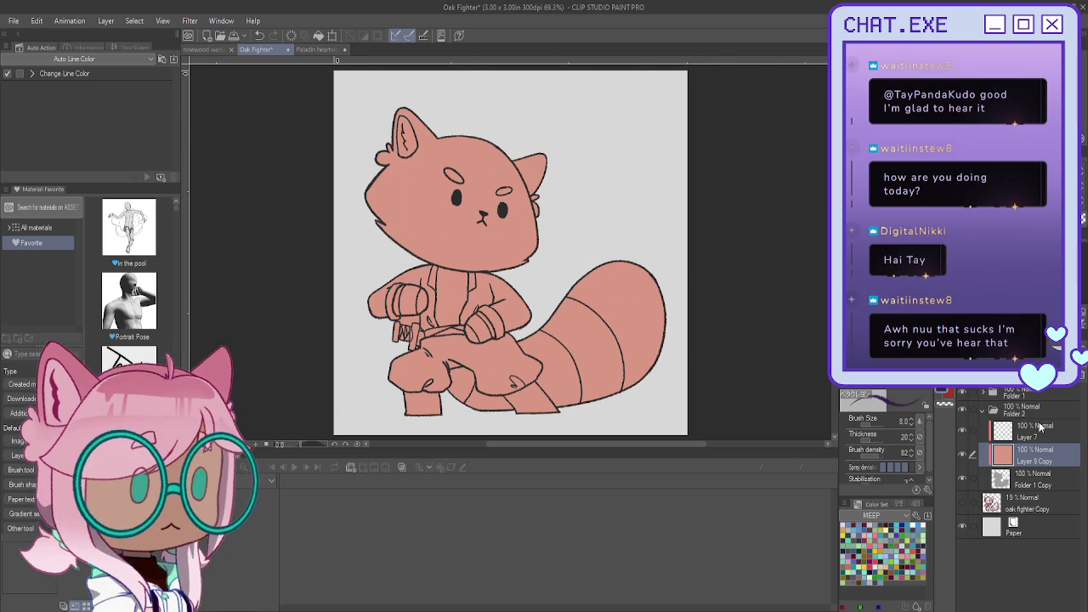
# Step: On the 29% Multiply Layer 7, shade under the chin along the collar and beside the arm
pyautogui.click(1040, 427)
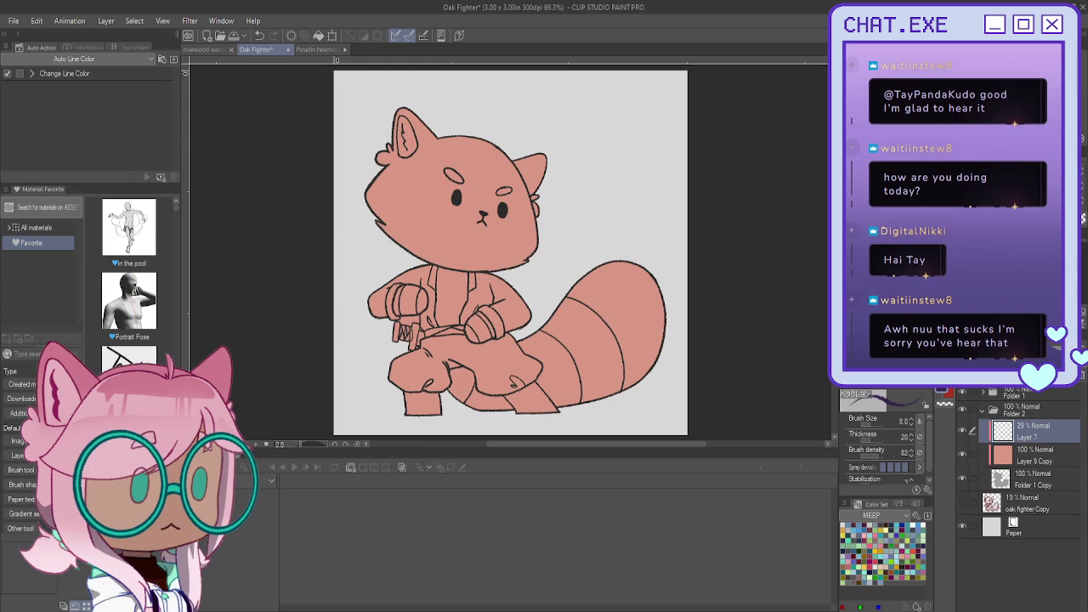
pyautogui.scroll(-2, 1003, 379)
pyautogui.scroll(2, 445, 262)
pyautogui.scroll(2, 445, 263)
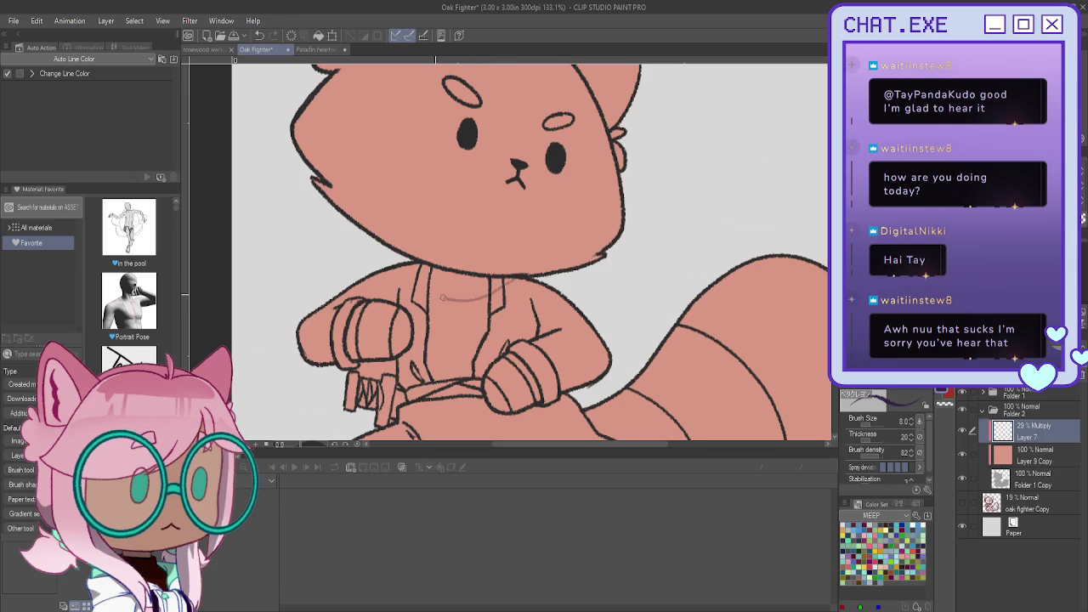
pyautogui.moveTo(514, 277)
pyautogui.mouseDown()
pyautogui.moveTo(467, 290)
pyautogui.moveTo(407, 271)
pyautogui.mouseUp()
pyautogui.moveTo(509, 279)
pyautogui.mouseDown()
pyautogui.moveTo(423, 270)
pyautogui.moveTo(468, 289)
pyautogui.moveTo(408, 269)
pyautogui.moveTo(446, 284)
pyautogui.mouseUp()
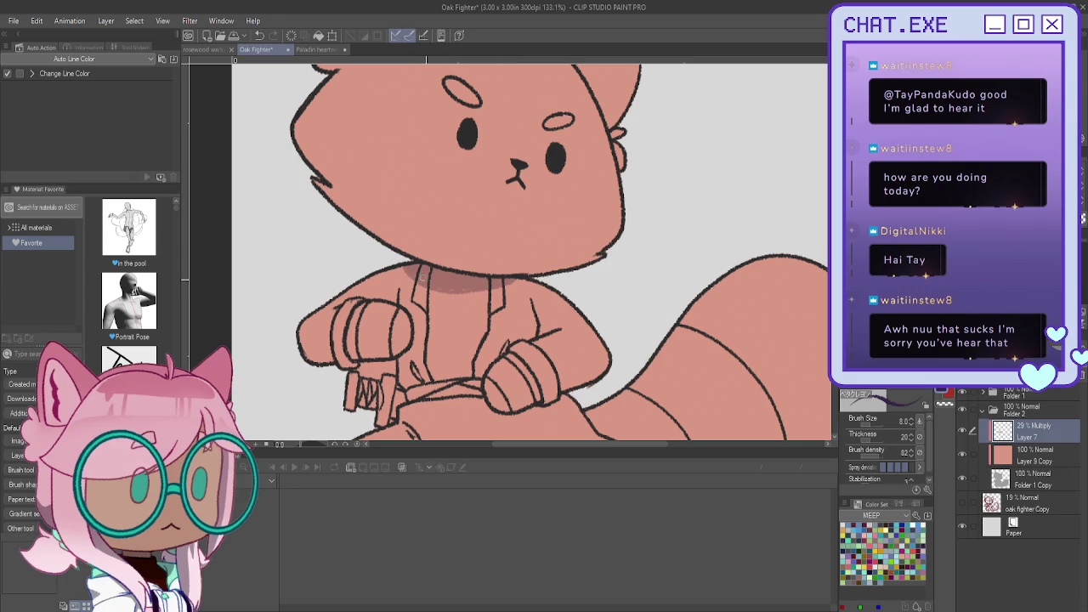
pyautogui.moveTo(532, 301); pyautogui.dragTo(559, 327)
# Step: Touch up the lineart on Folder 1 Copy near the sword hilt
pyautogui.scroll(-2, 344, 256)
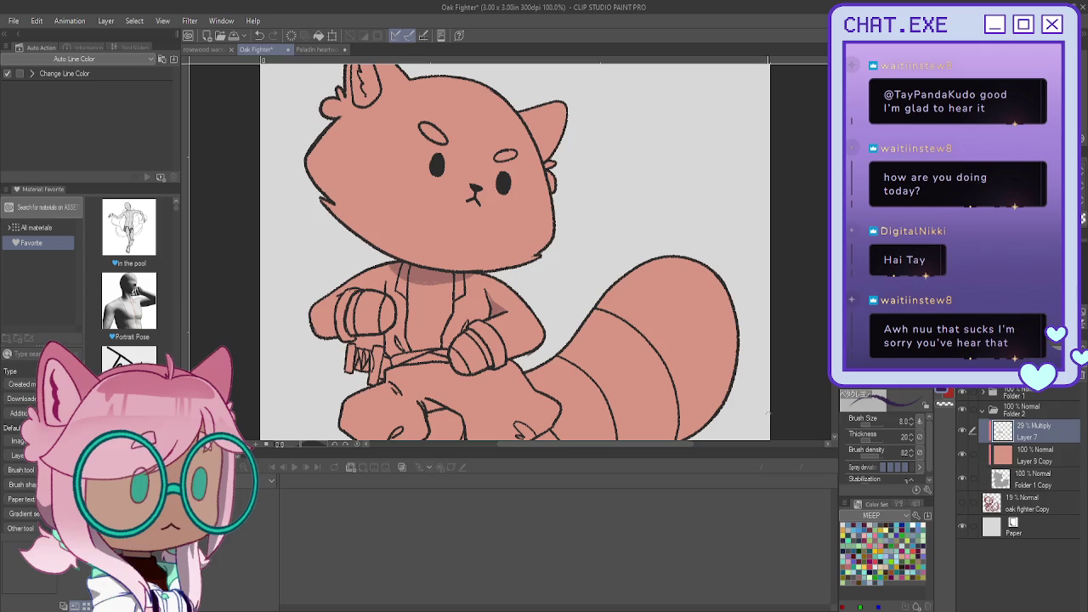
pyautogui.click(1020, 483)
pyautogui.scroll(2, 320, 360)
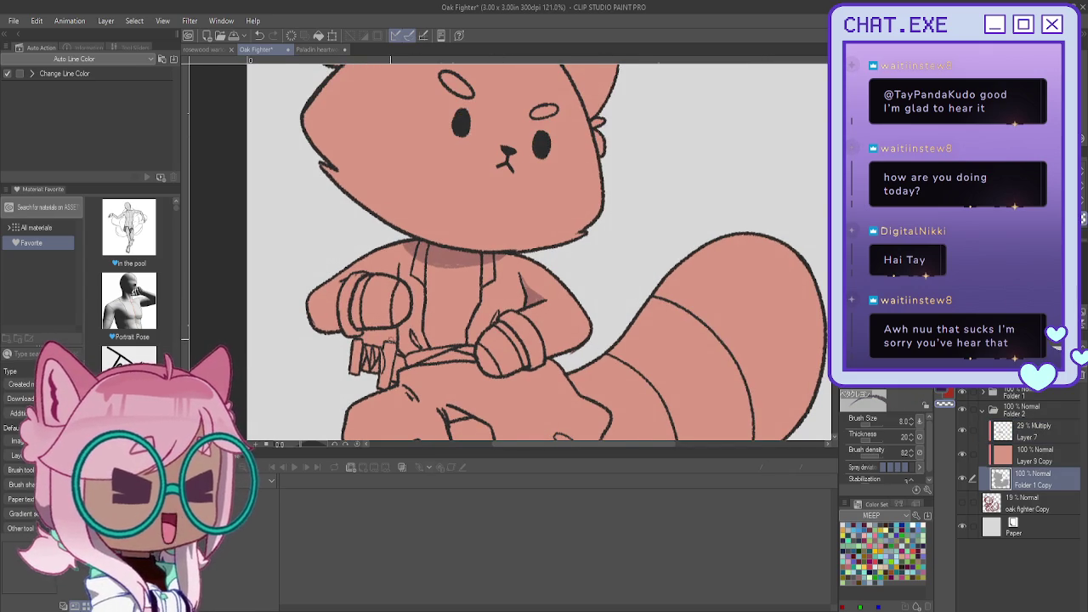
pyautogui.scroll(2, 388, 335)
pyautogui.scroll(3, 389, 334)
pyautogui.moveTo(388, 334)
pyautogui.mouseDown()
pyautogui.moveTo(380, 326)
pyautogui.moveTo(385, 335)
pyautogui.moveTo(361, 347)
pyautogui.moveTo(345, 332)
pyautogui.moveTo(366, 340)
pyautogui.mouseUp()
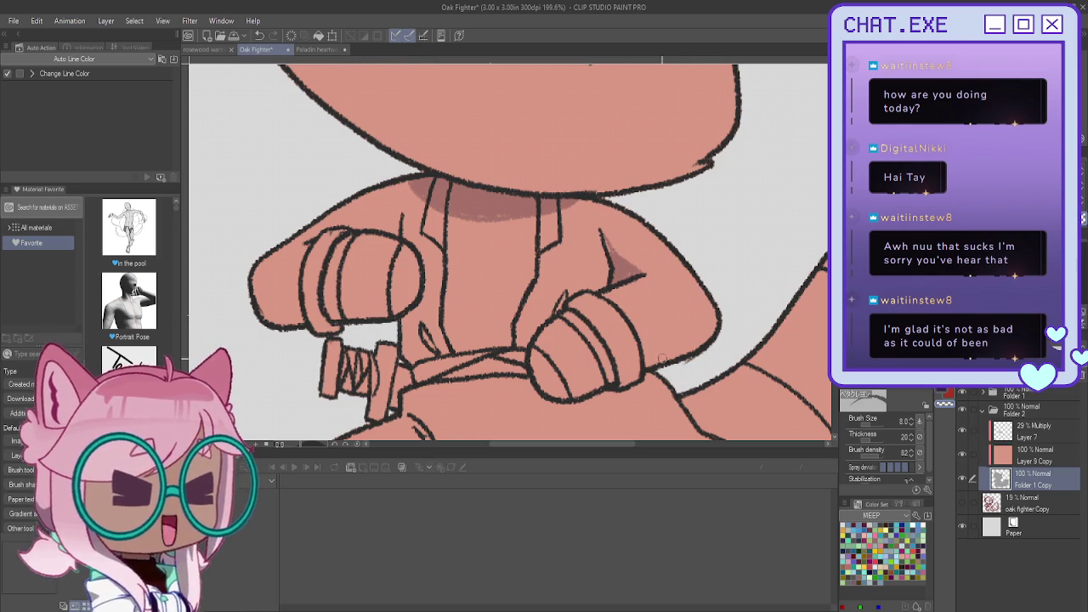
# Step: On Layer 7, shade the arm's upper-left edge and the bracer's lower band
pyautogui.scroll(-1, 272, 340)
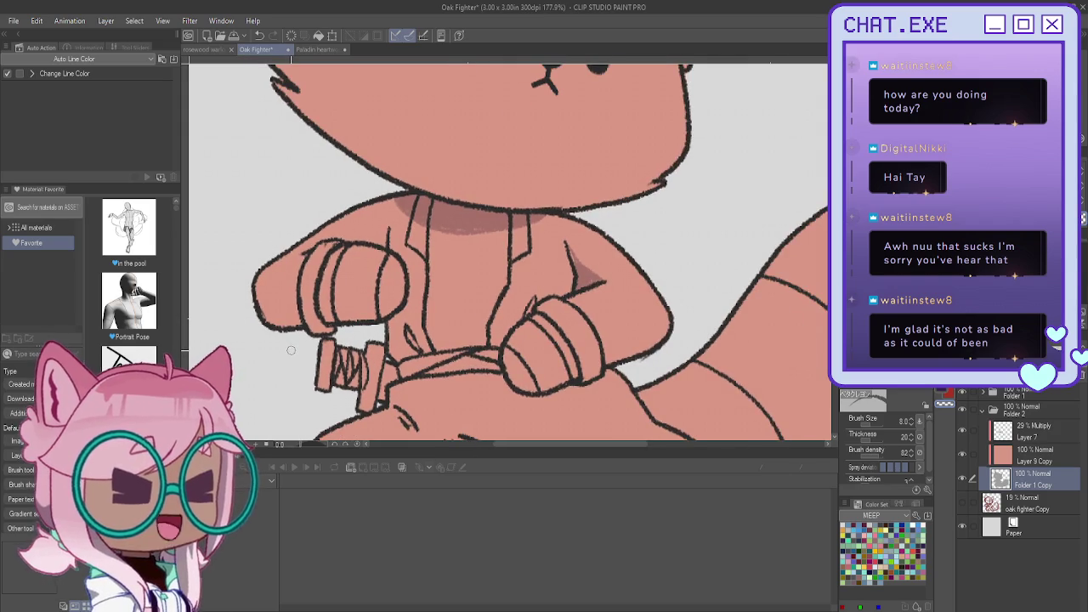
pyautogui.scroll(1, 289, 352)
pyautogui.scroll(-1, 292, 354)
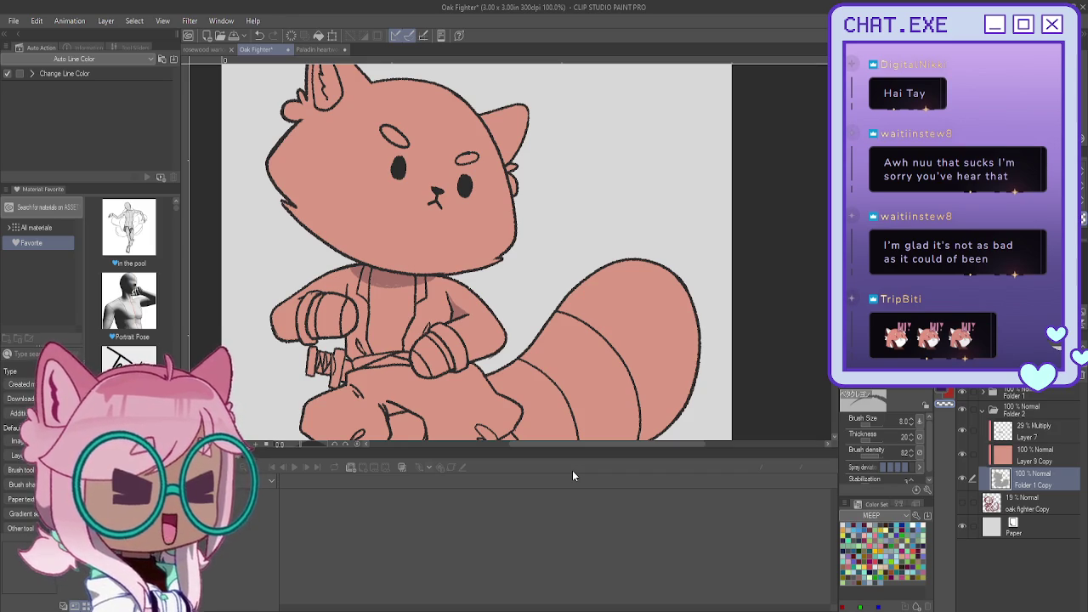
pyautogui.moveTo(425, 298); pyautogui.dragTo(551, 238)
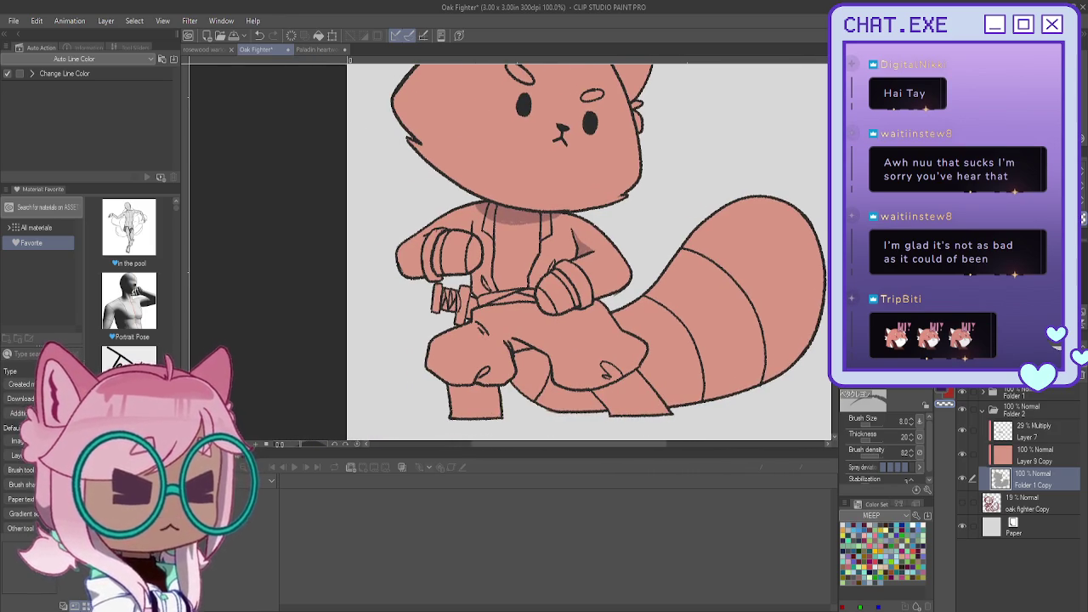
pyautogui.scroll(3, 575, 224)
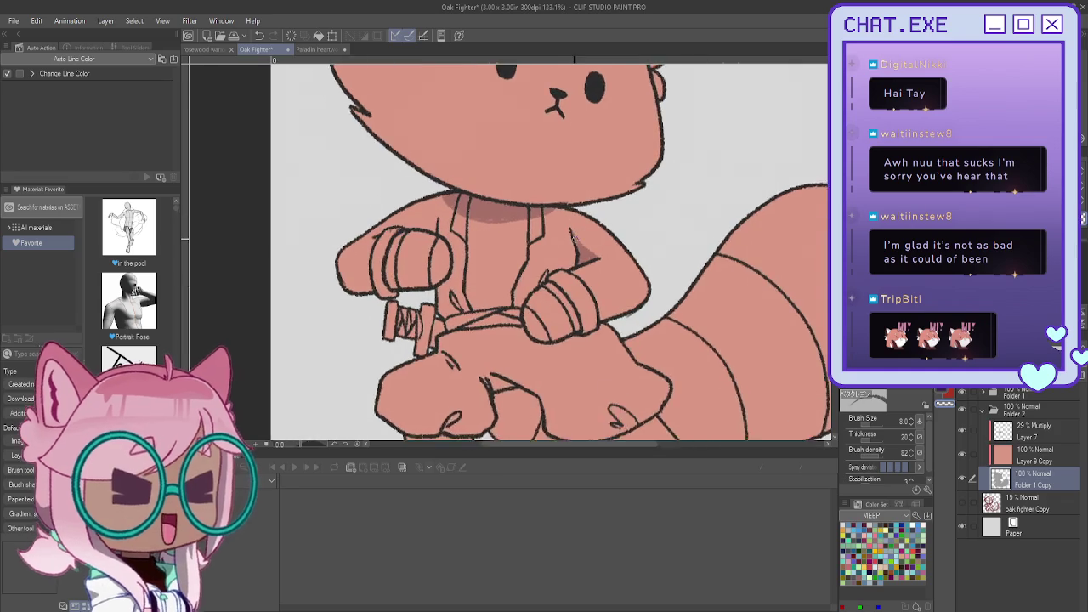
pyautogui.scroll(2, 574, 224)
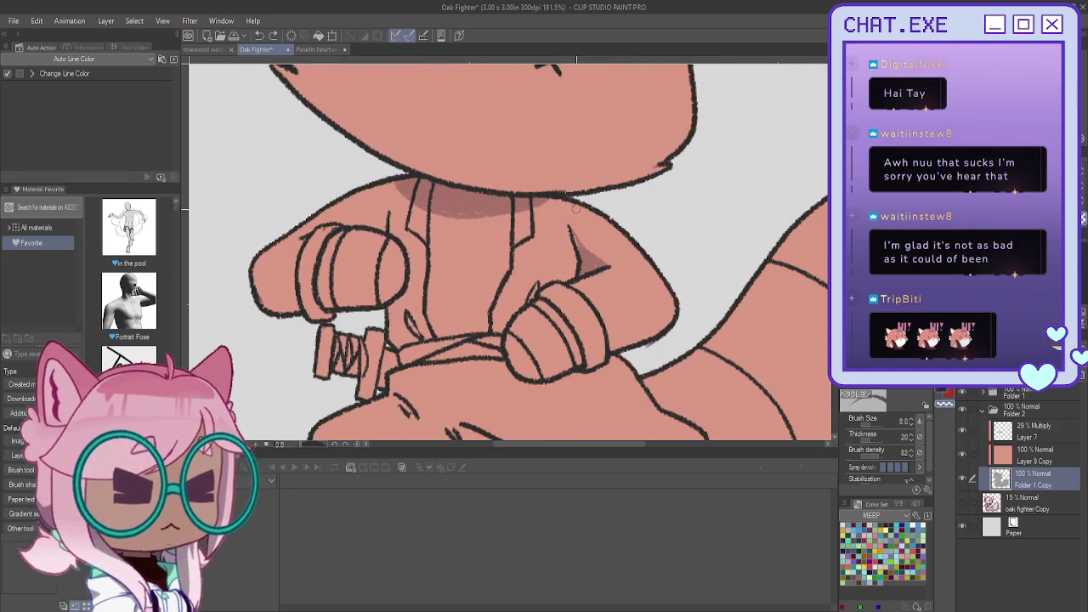
pyautogui.click(1037, 435)
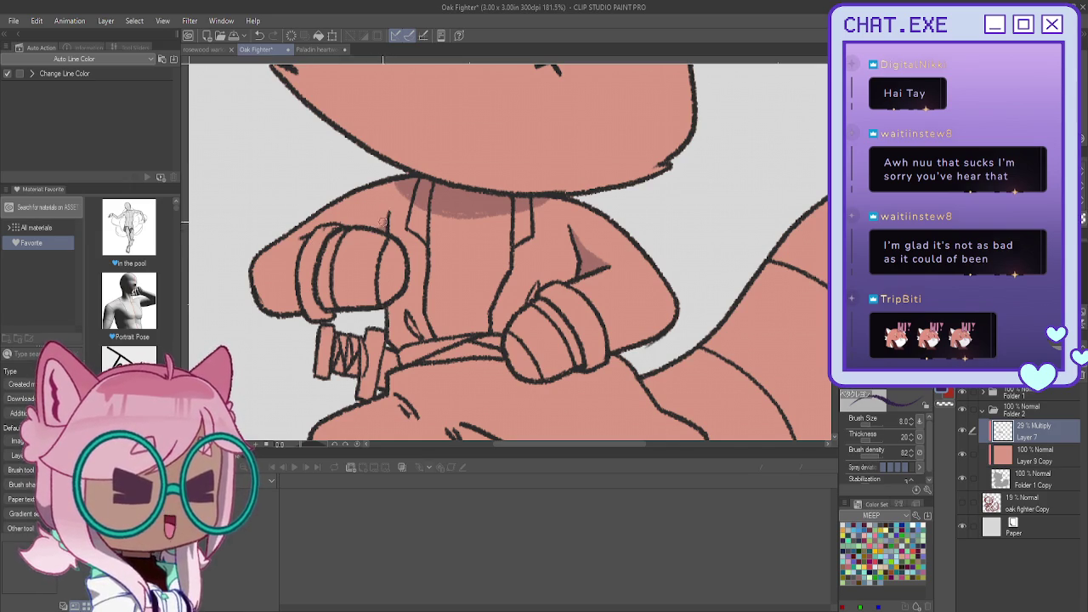
pyautogui.moveTo(259, 278)
pyautogui.mouseDown()
pyautogui.moveTo(289, 290)
pyautogui.moveTo(264, 301)
pyautogui.mouseUp()
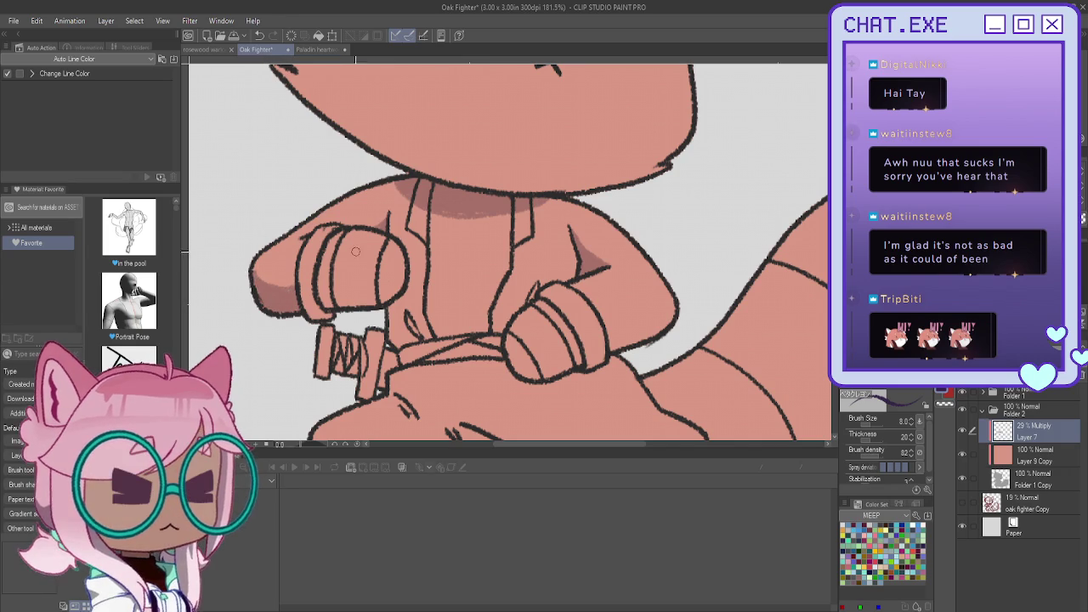
pyautogui.moveTo(404, 266); pyautogui.dragTo(349, 297)
pyautogui.moveTo(402, 265); pyautogui.dragTo(324, 276)
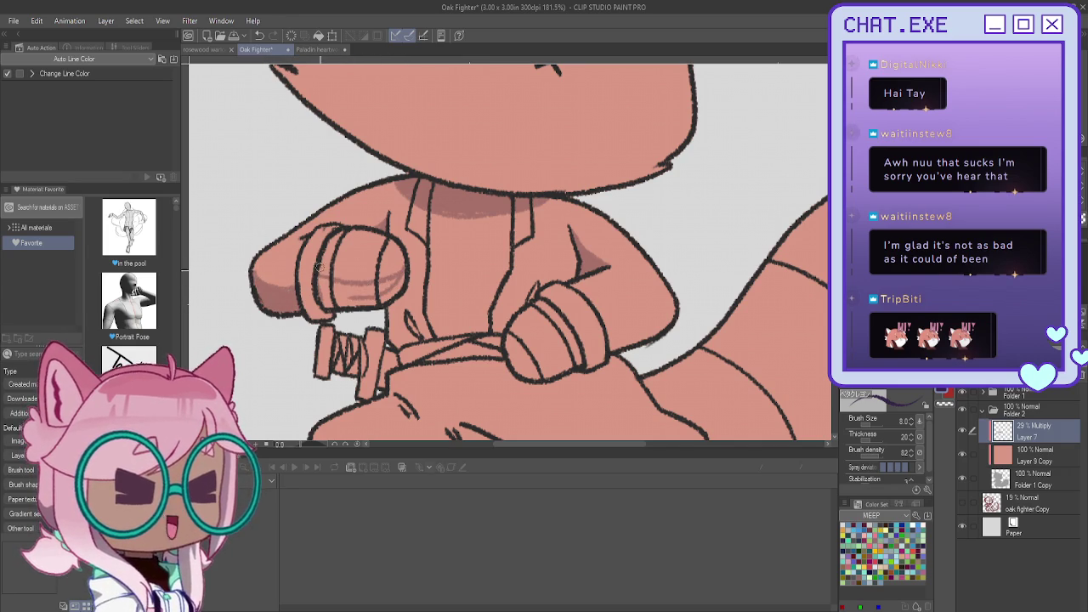
pyautogui.moveTo(319, 272)
pyautogui.mouseDown()
pyautogui.moveTo(405, 274)
pyautogui.moveTo(349, 289)
pyautogui.moveTo(300, 274)
pyautogui.mouseUp()
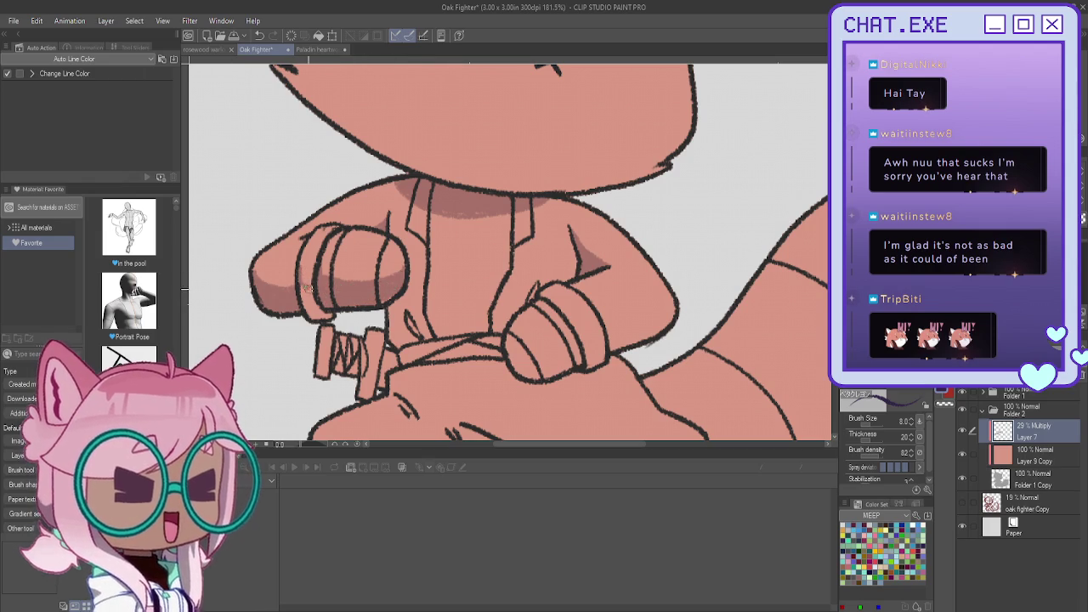
pyautogui.moveTo(320, 305); pyautogui.dragTo(300, 287)
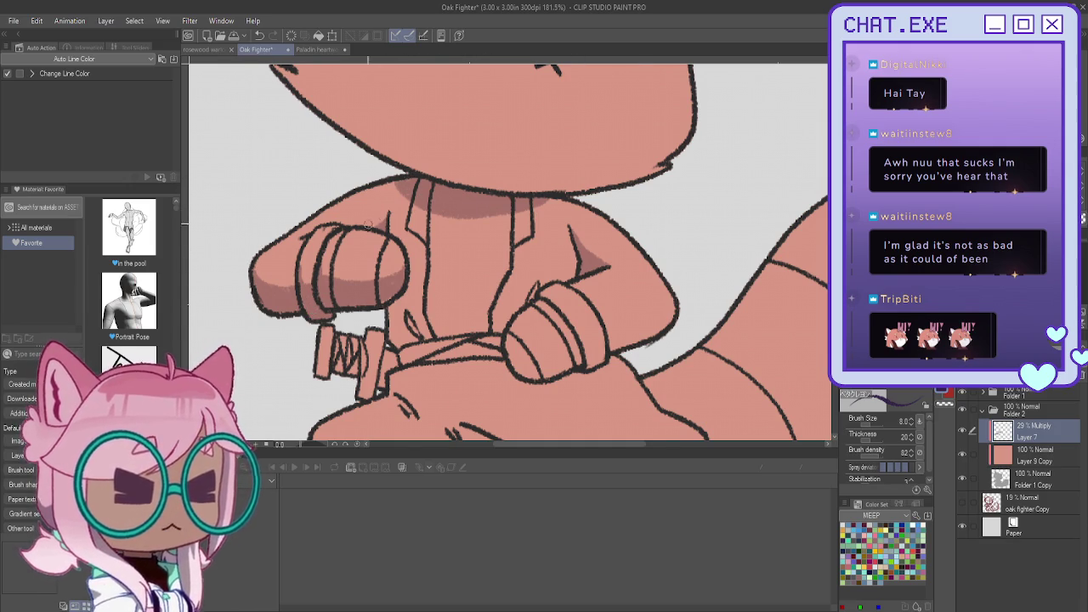
# Step: Flip the canvas horizontally to check the arm shading
pyautogui.scroll(-3, 405, 175)
pyautogui.scroll(3, 361, 334)
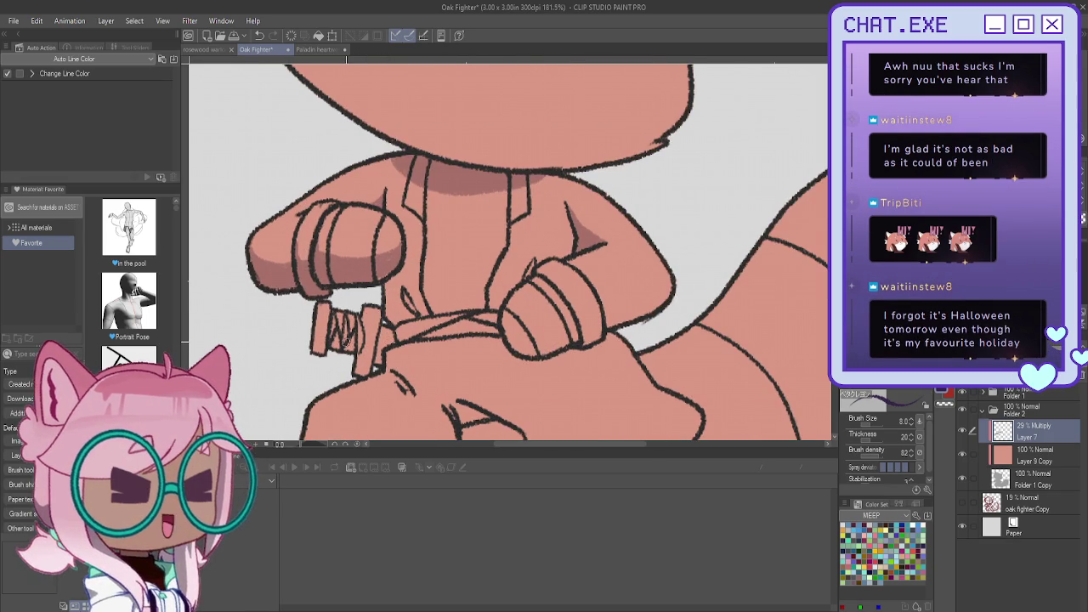
pyautogui.scroll(-2, 345, 343)
pyautogui.scroll(-2, 346, 344)
pyautogui.scroll(-1, 346, 345)
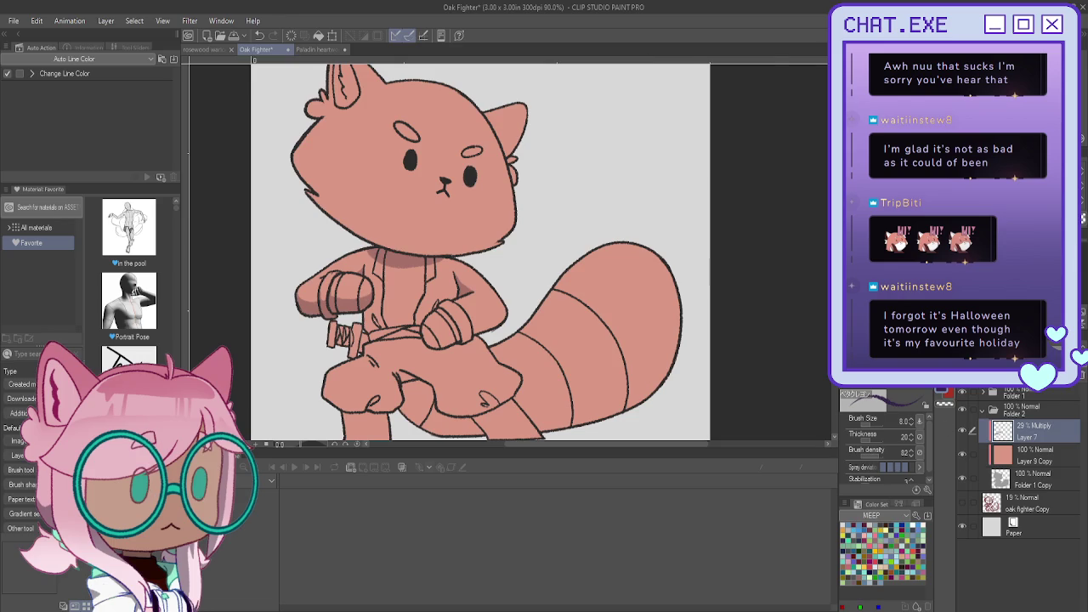
pyautogui.hotkey('ctrl', 'shift', 'h')
pyautogui.scroll(1, 374, 306)
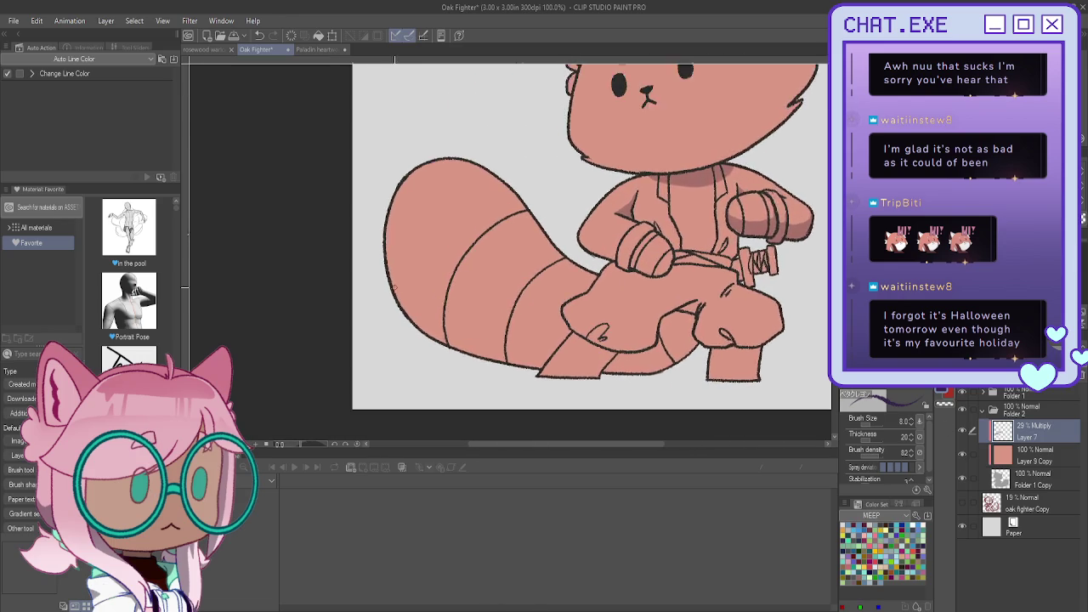
# Step: Draw a thin curved guide line marking the shadow across the tail
pyautogui.scroll(3, 393, 286)
pyautogui.moveTo(387, 244)
pyautogui.mouseDown()
pyautogui.moveTo(546, 315)
pyautogui.moveTo(609, 364)
pyautogui.mouseUp()
pyautogui.moveTo(682, 384)
pyautogui.mouseDown()
pyautogui.moveTo(738, 397)
pyautogui.moveTo(703, 392)
pyautogui.moveTo(762, 393)
pyautogui.moveTo(789, 373)
pyautogui.moveTo(691, 386)
pyautogui.mouseUp()
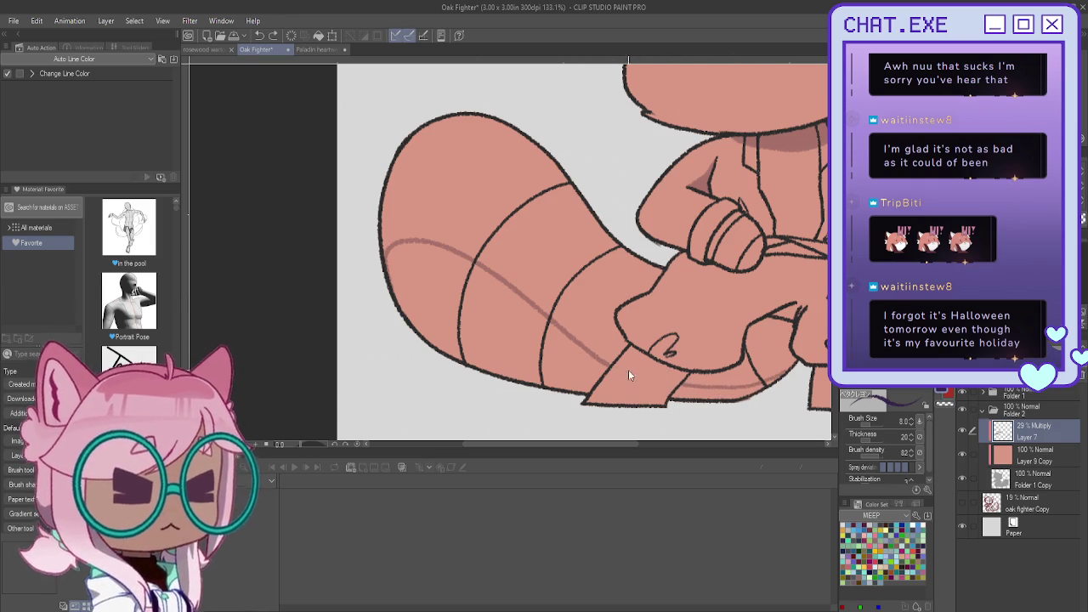
pyautogui.moveTo(600, 361); pyautogui.dragTo(728, 391)
# Step: With the canvas rotated, draw a darker shadow line along and below the arm's edge
pyautogui.moveTo(595, 255); pyautogui.dragTo(476, 357)
pyautogui.scroll(3, 493, 255)
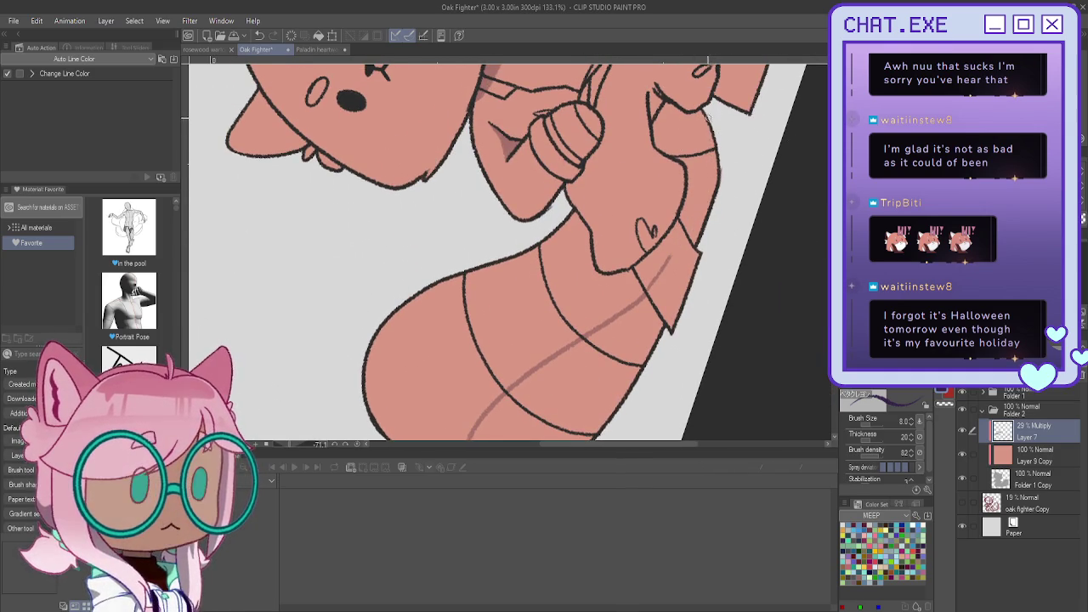
pyautogui.moveTo(710, 151); pyautogui.dragTo(663, 271)
pyautogui.hotkey('ctrl', 'z')
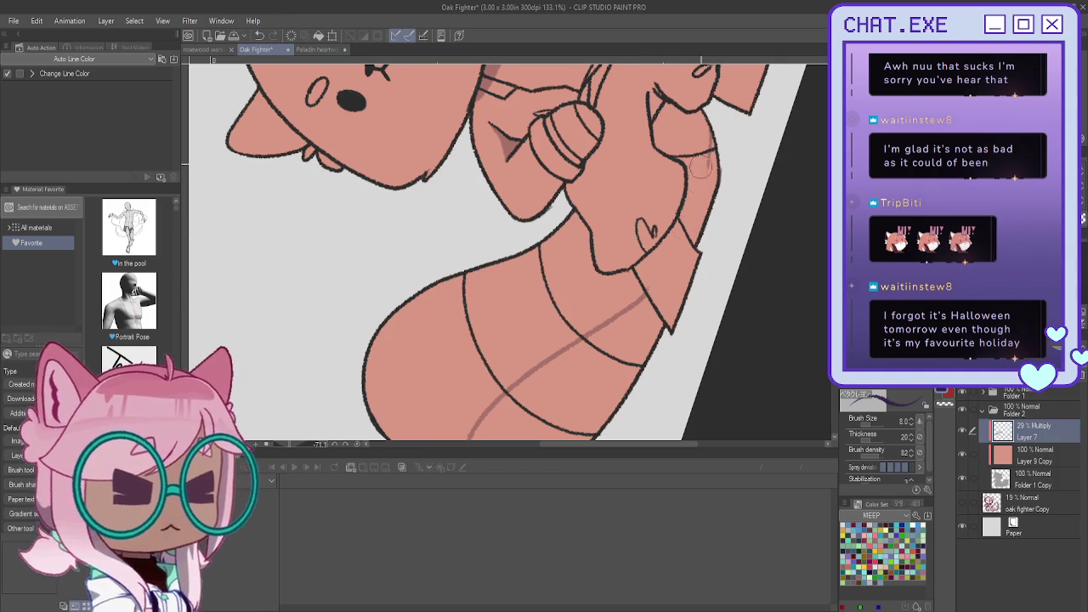
pyautogui.moveTo(707, 110)
pyautogui.mouseDown()
pyautogui.moveTo(706, 167)
pyautogui.moveTo(666, 272)
pyautogui.mouseUp()
pyautogui.moveTo(635, 311); pyautogui.dragTo(665, 273)
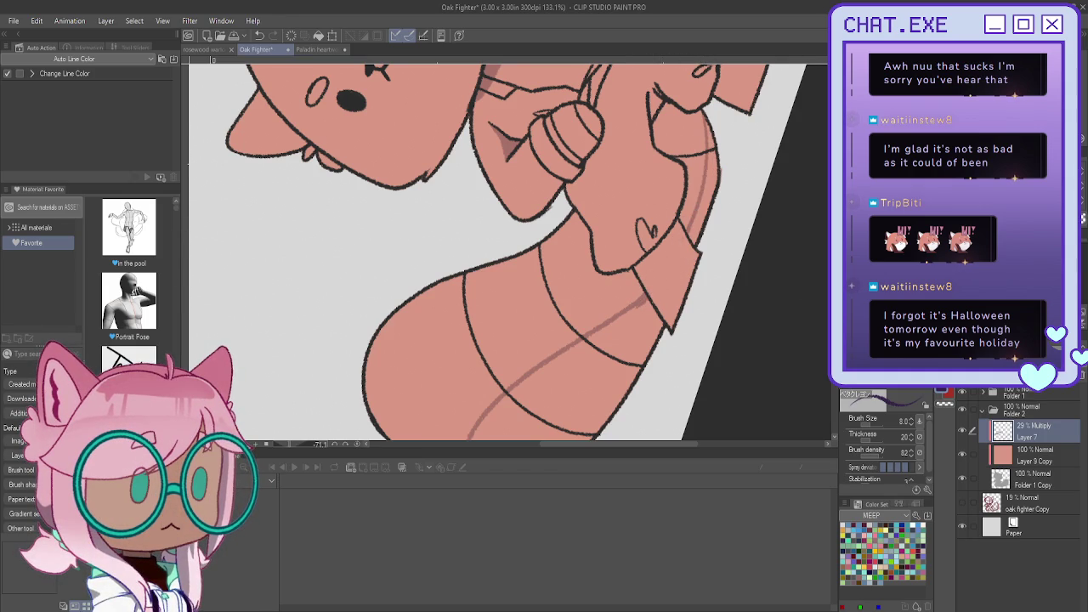
pyautogui.moveTo(437, 63); pyautogui.dragTo(708, 60)
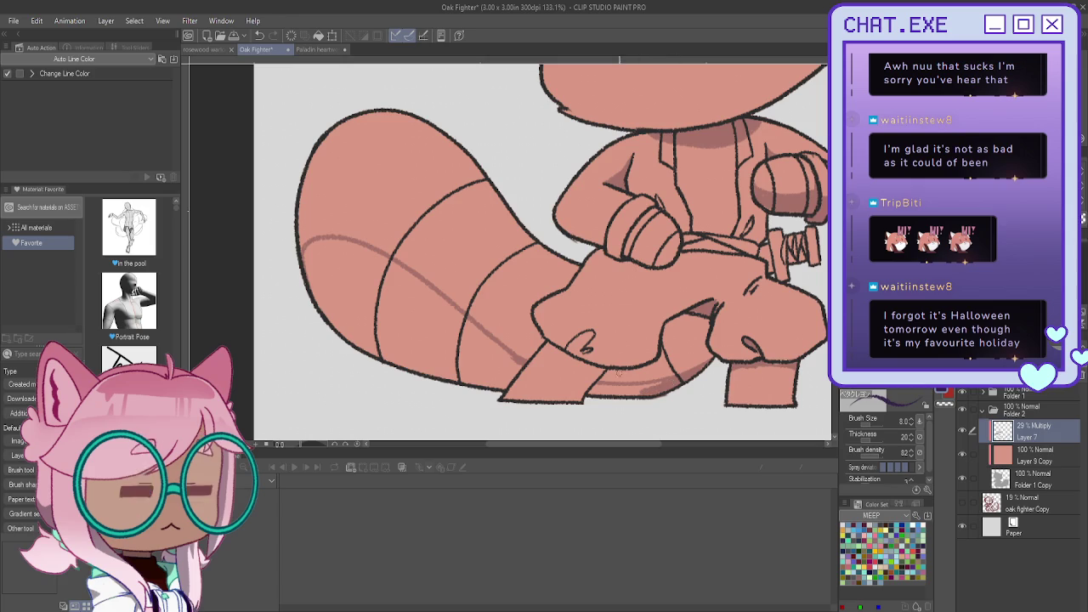
# Step: Shade the lower belly, the leg and along the tail's guide line, undoing one stray stroke
pyautogui.moveTo(640, 389)
pyautogui.mouseDown()
pyautogui.moveTo(665, 385)
pyautogui.moveTo(596, 385)
pyautogui.moveTo(641, 398)
pyautogui.mouseUp()
pyautogui.moveTo(659, 347); pyautogui.dragTo(659, 319)
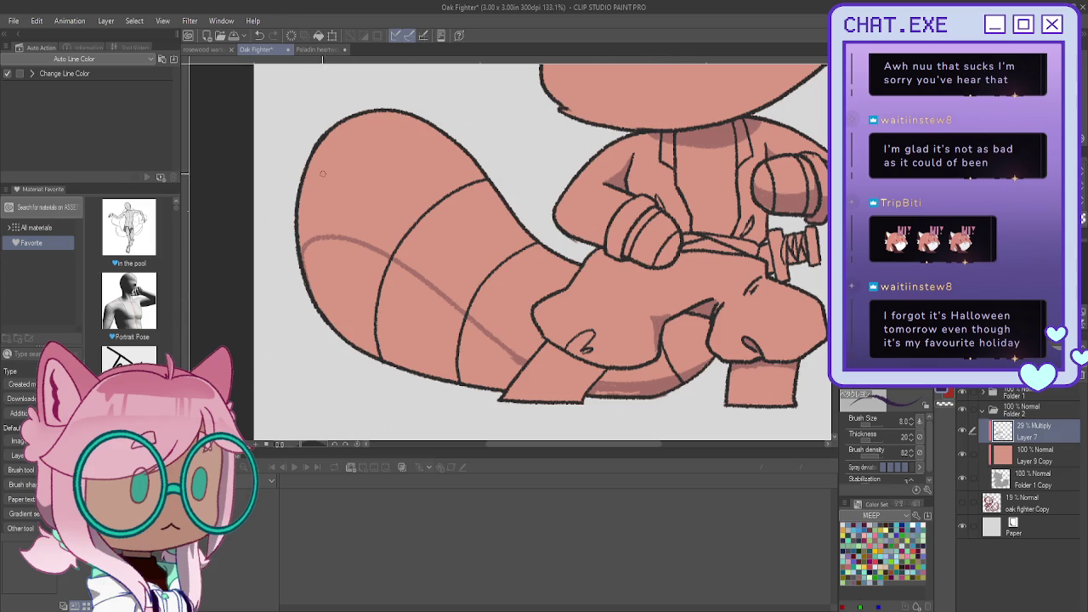
pyautogui.moveTo(303, 251)
pyautogui.mouseDown()
pyautogui.moveTo(442, 299)
pyautogui.moveTo(505, 381)
pyautogui.mouseUp()
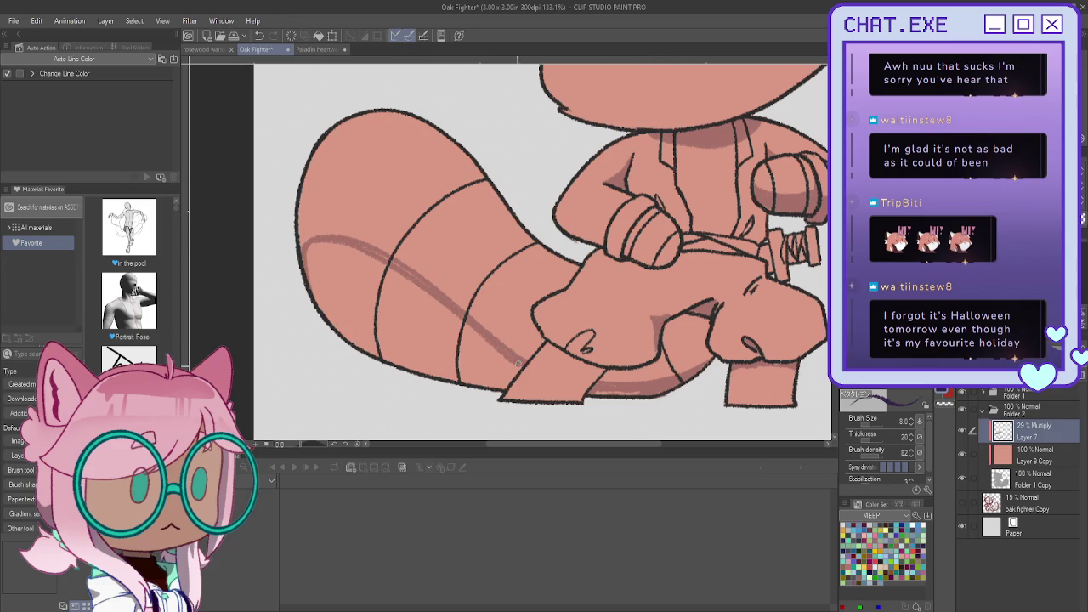
pyautogui.moveTo(645, 393); pyautogui.dragTo(627, 391)
pyautogui.moveTo(383, 260)
pyautogui.mouseDown()
pyautogui.moveTo(326, 244)
pyautogui.moveTo(308, 281)
pyautogui.moveTo(318, 295)
pyautogui.moveTo(353, 280)
pyautogui.moveTo(365, 258)
pyautogui.moveTo(385, 255)
pyautogui.moveTo(405, 278)
pyautogui.moveTo(371, 274)
pyautogui.moveTo(347, 288)
pyautogui.moveTo(342, 328)
pyautogui.moveTo(328, 323)
pyautogui.mouseUp()
pyautogui.hotkey('ctrl', 'z')
pyautogui.hotkey('ctrl', 'z')
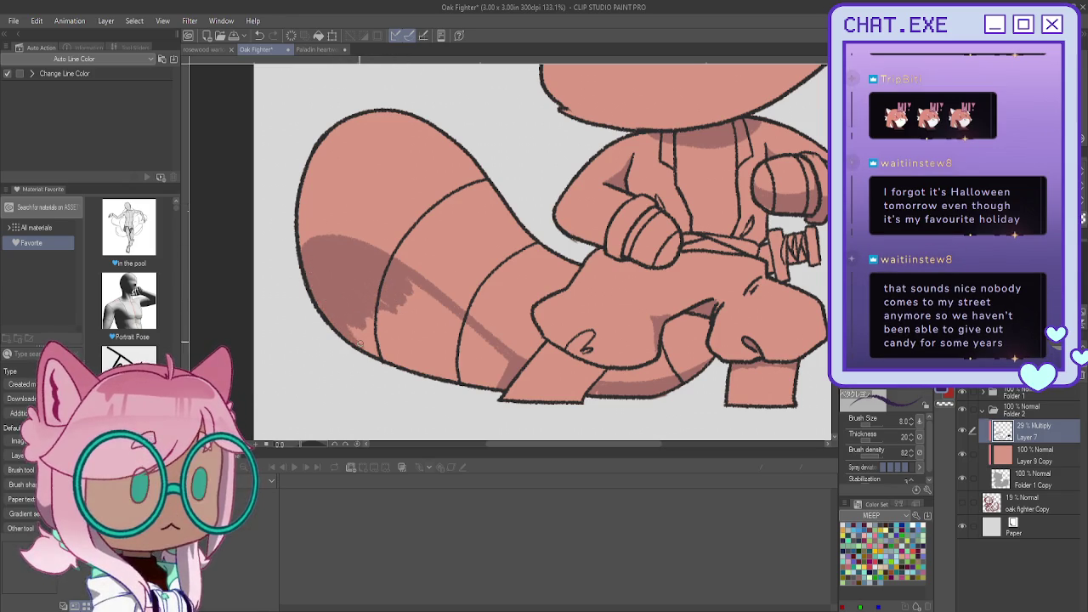
# Step: Fill the tail's lower band with shadow and darken under the thigh line
pyautogui.moveTo(377, 306); pyautogui.dragTo(397, 339)
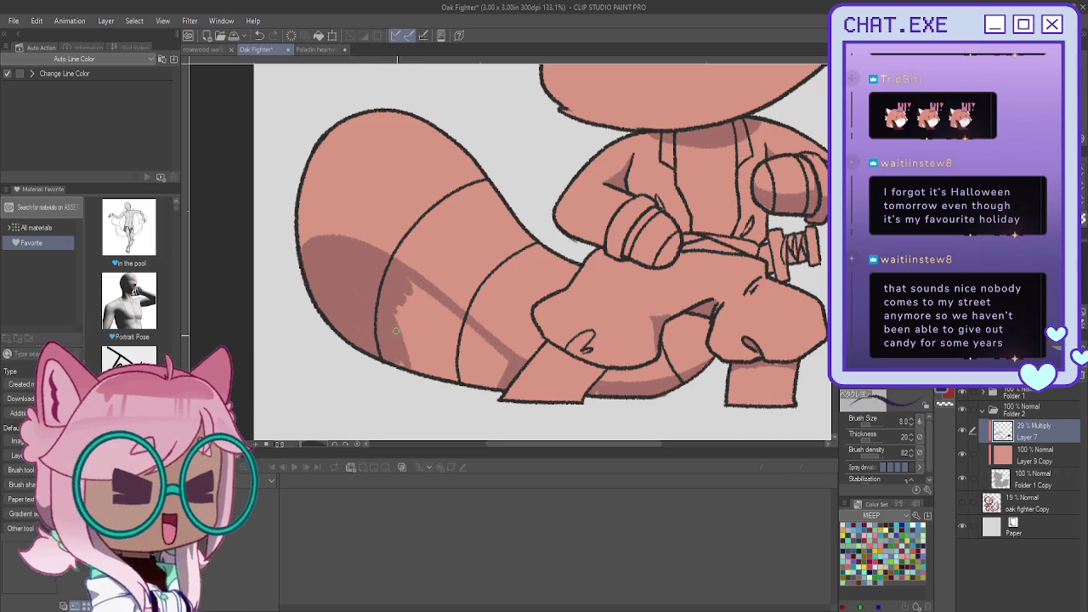
pyautogui.moveTo(405, 303); pyautogui.dragTo(420, 374)
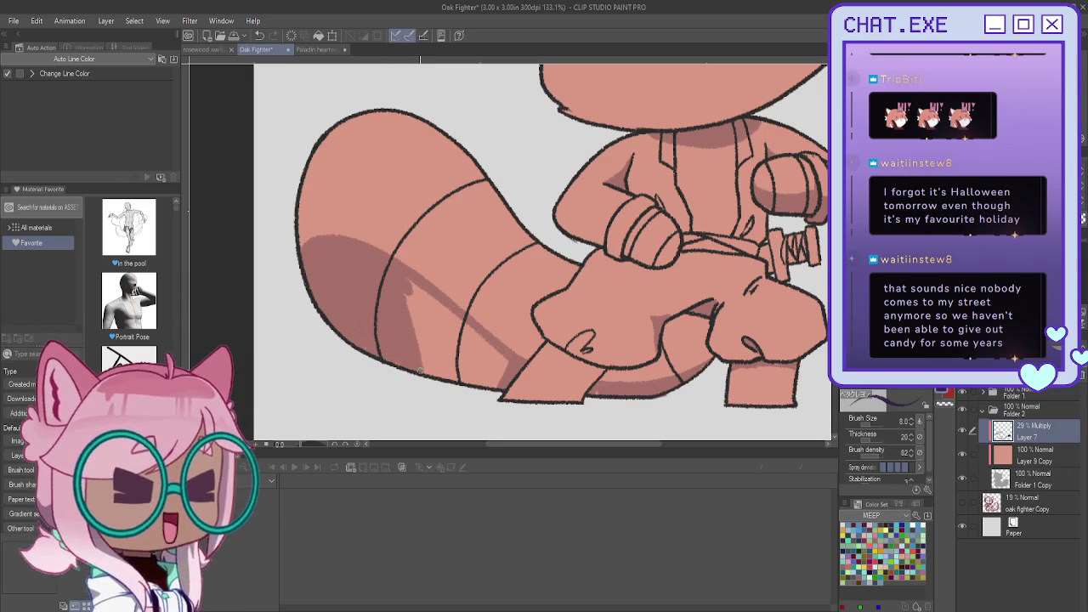
pyautogui.moveTo(398, 279); pyautogui.dragTo(504, 372)
pyautogui.moveTo(427, 315)
pyautogui.mouseDown()
pyautogui.moveTo(502, 375)
pyautogui.moveTo(490, 385)
pyautogui.moveTo(412, 307)
pyautogui.moveTo(455, 378)
pyautogui.moveTo(423, 333)
pyautogui.moveTo(427, 376)
pyautogui.mouseUp()
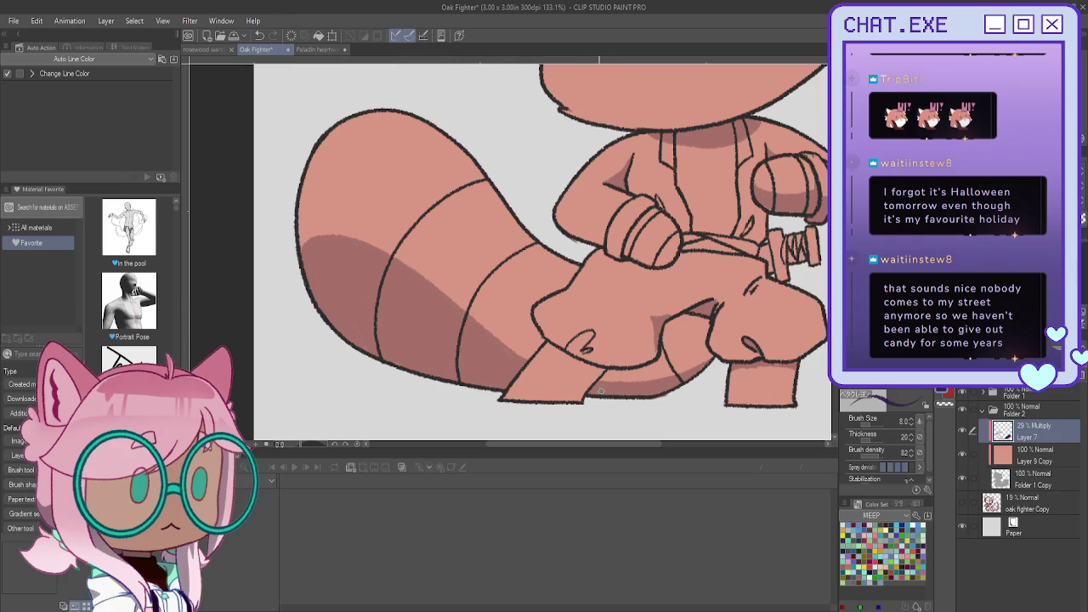
pyautogui.moveTo(686, 315)
pyautogui.mouseDown()
pyautogui.moveTo(706, 346)
pyautogui.moveTo(705, 322)
pyautogui.moveTo(694, 365)
pyautogui.mouseUp()
pyautogui.scroll(-1, 689, 373)
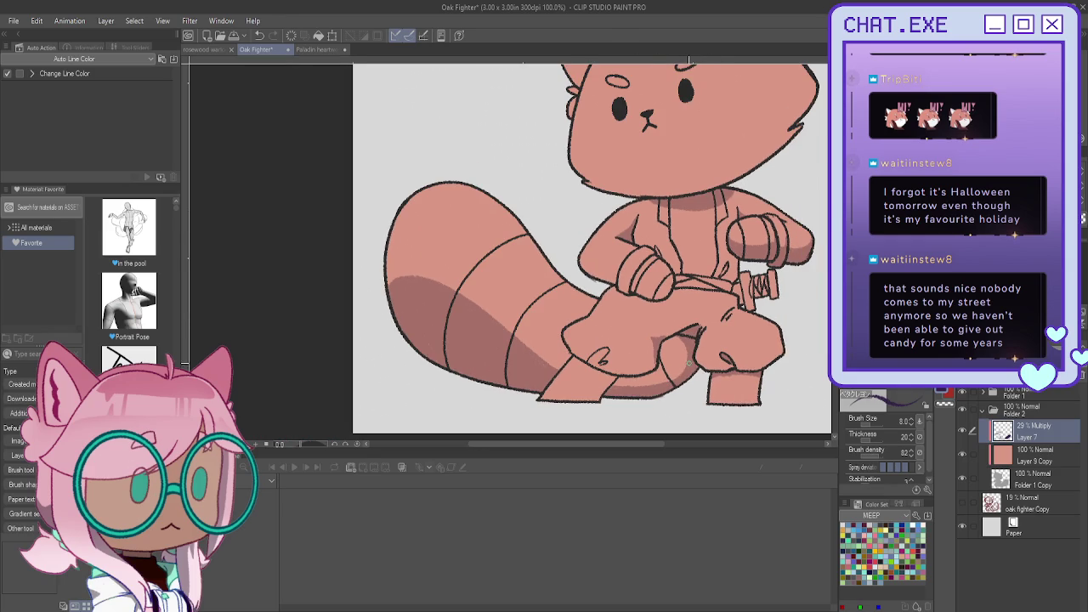
# Step: Mirror the canvas and paint a multiply shadow on the ear and side of the head
pyautogui.scroll(-2, 544, 391)
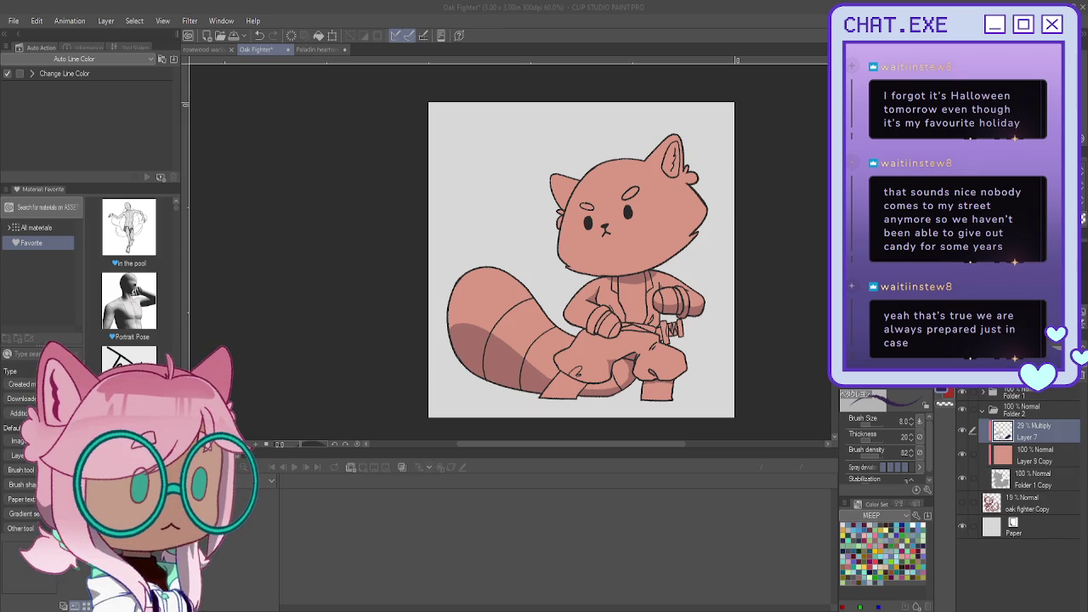
pyautogui.press('h')
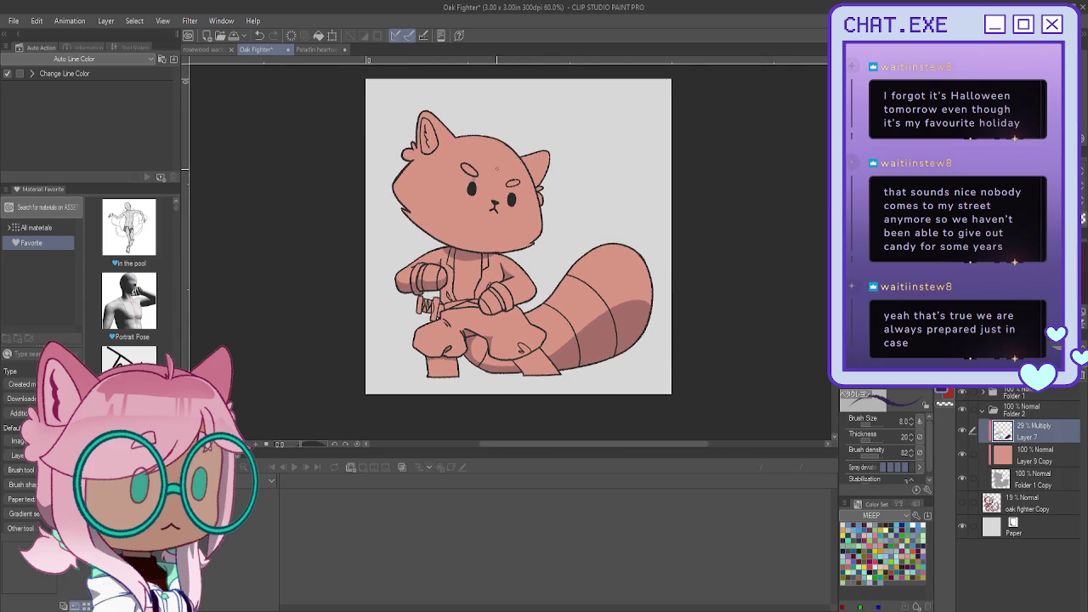
pyautogui.scroll(1, 540, 155)
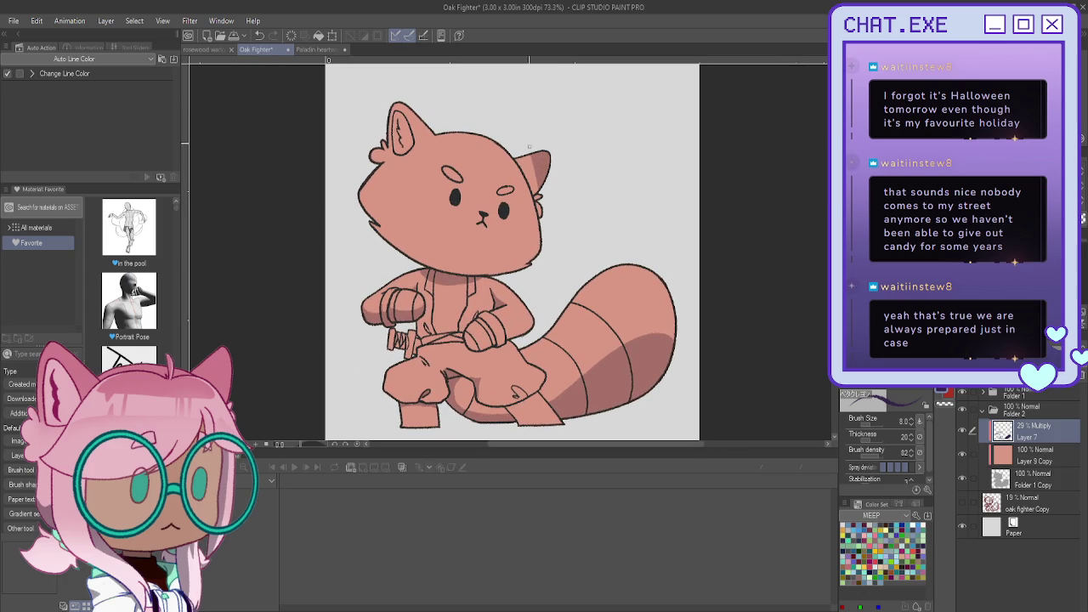
pyautogui.moveTo(531, 158); pyautogui.dragTo(534, 199)
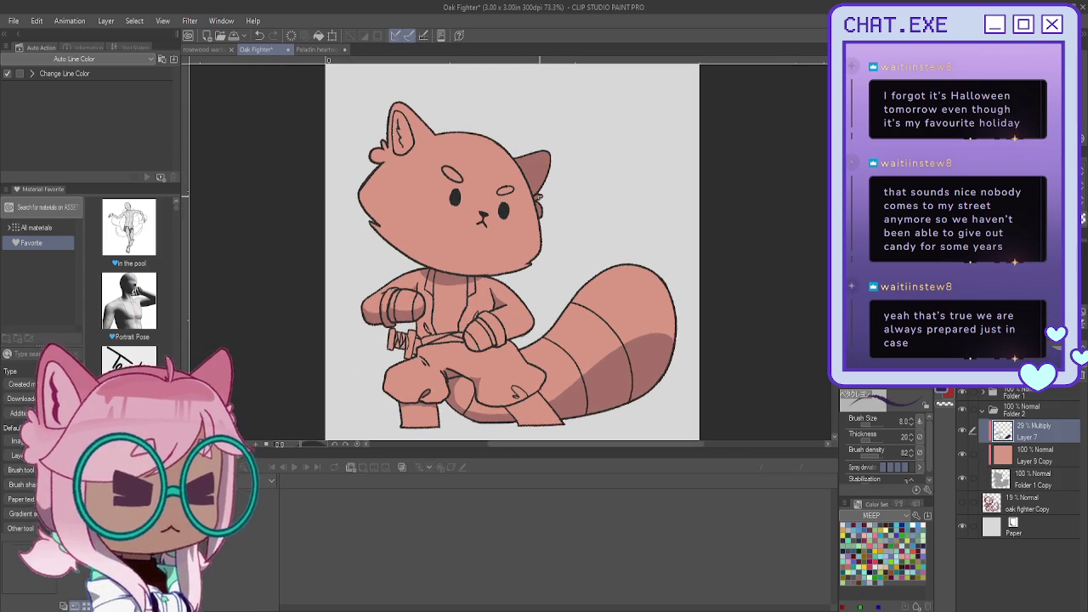
pyautogui.scroll(-1, 510, 255)
pyautogui.scroll(1, 485, 323)
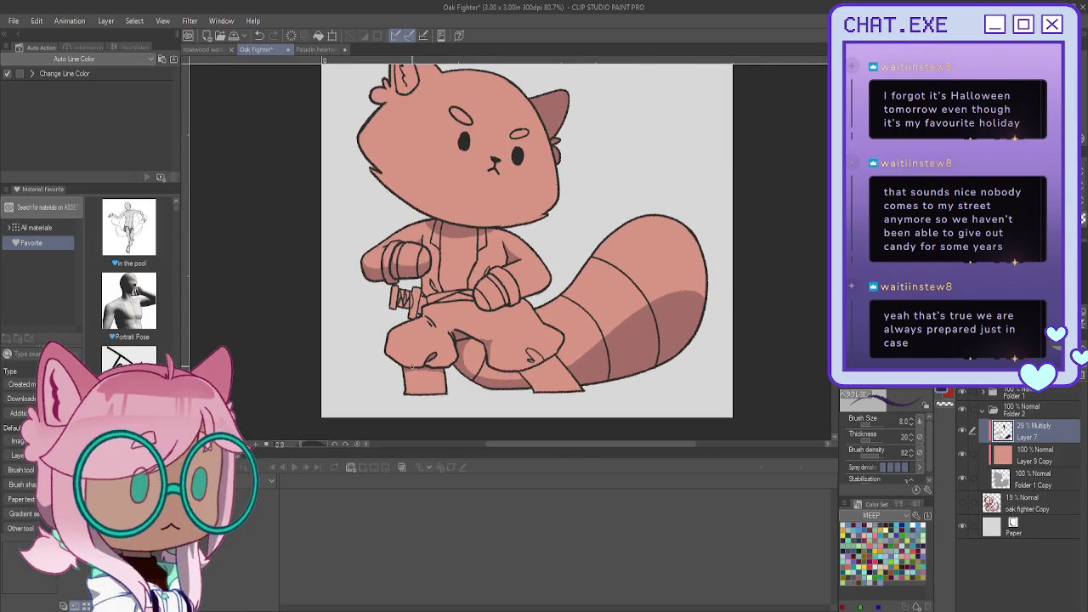
pyautogui.scroll(2, 479, 343)
pyautogui.scroll(1, 479, 343)
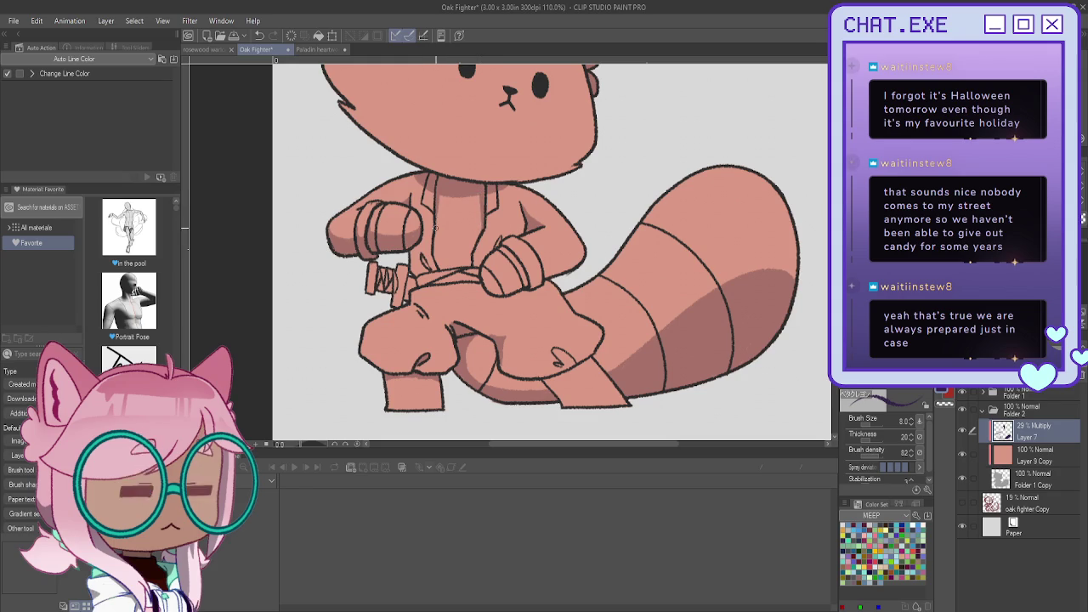
# Step: Draw two short multiply shadow strokes down the torso
pyautogui.moveTo(435, 250); pyautogui.dragTo(441, 268)
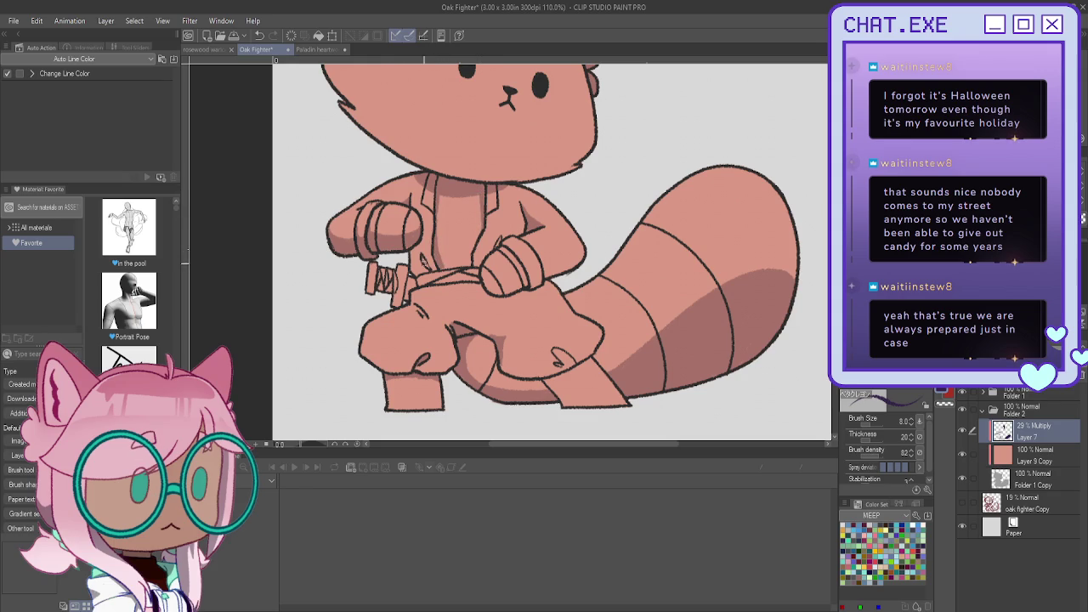
pyautogui.moveTo(423, 247); pyautogui.dragTo(429, 271)
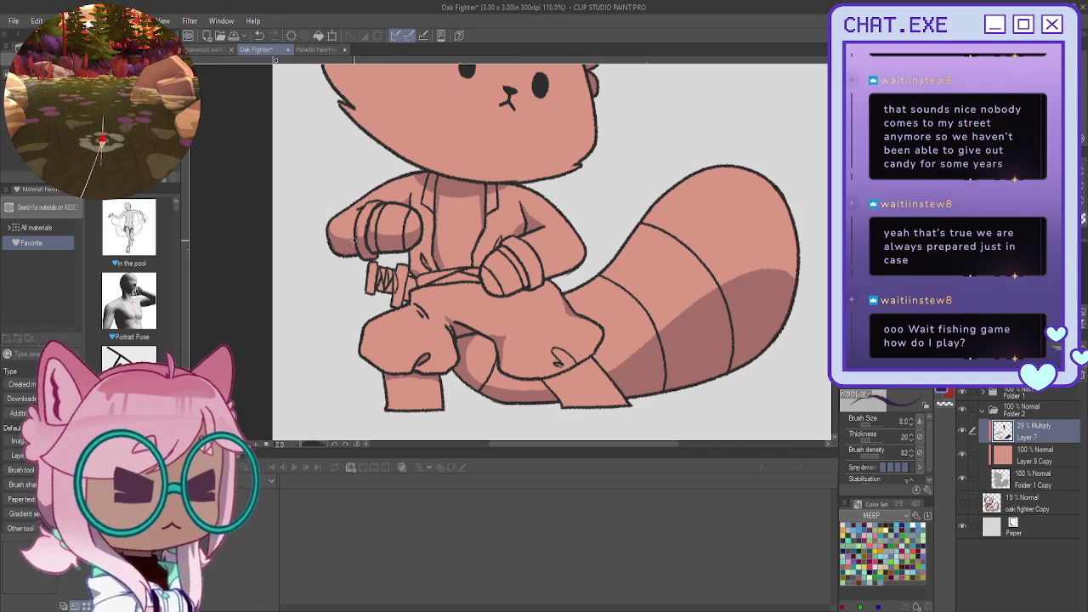
pyautogui.scroll(2, 369, 333)
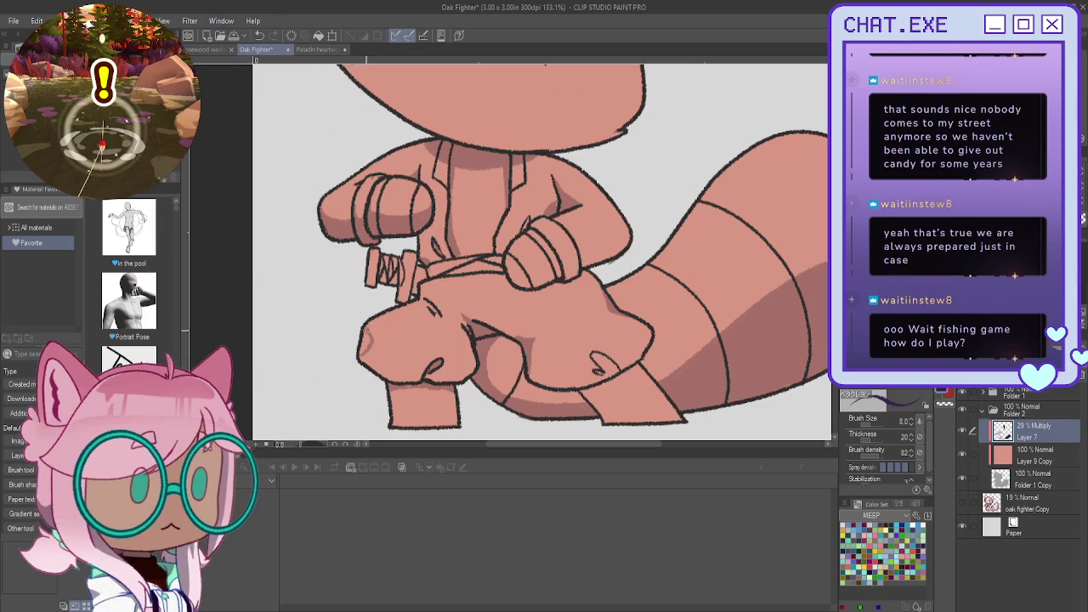
# Step: Dab a small multiply shadow stroke on the red panda's knee fold, then zoom back out
pyautogui.moveTo(368, 333); pyautogui.dragTo(365, 339)
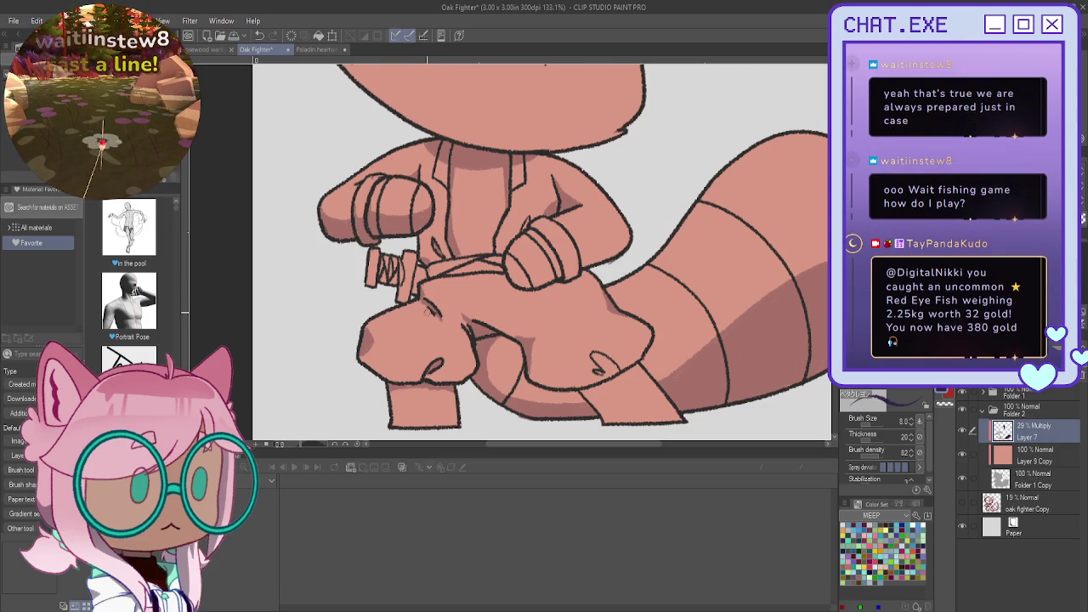
pyautogui.scroll(-3, 428, 310)
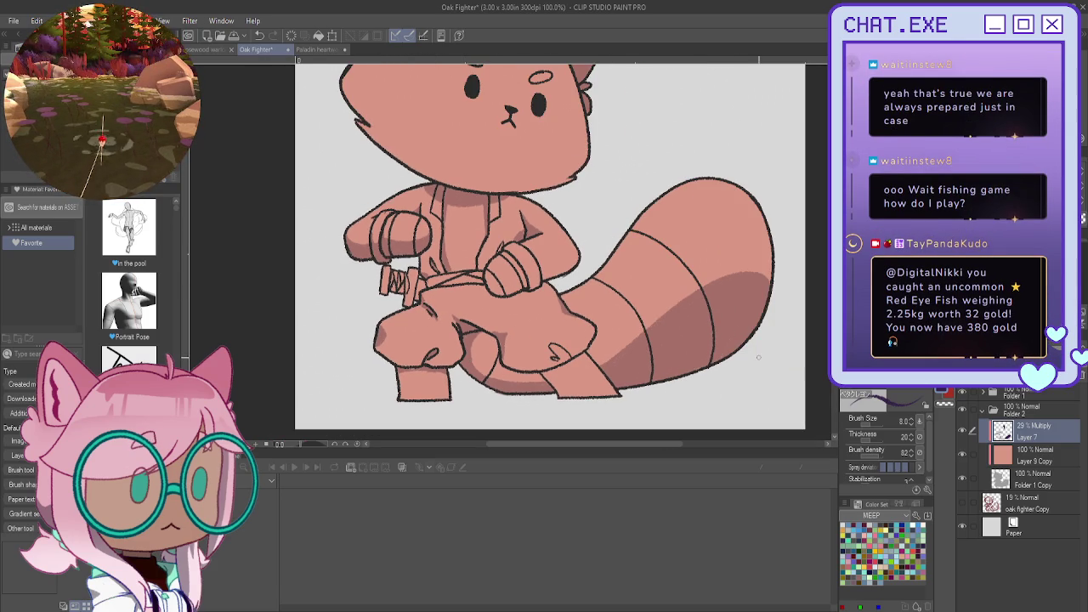
pyautogui.scroll(1, 510, 228)
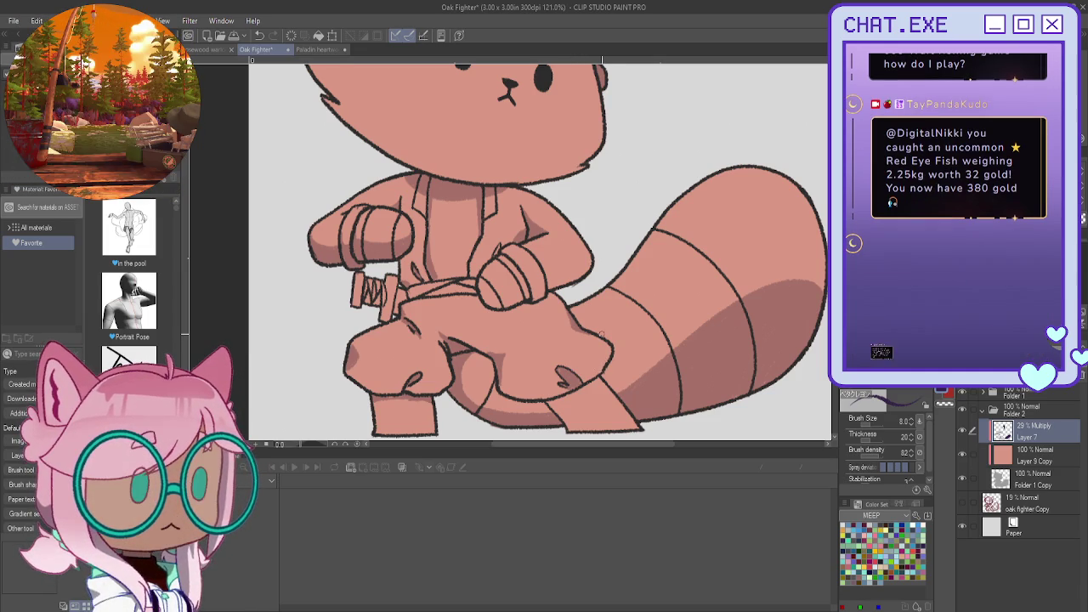
pyautogui.scroll(-1, 493, 321)
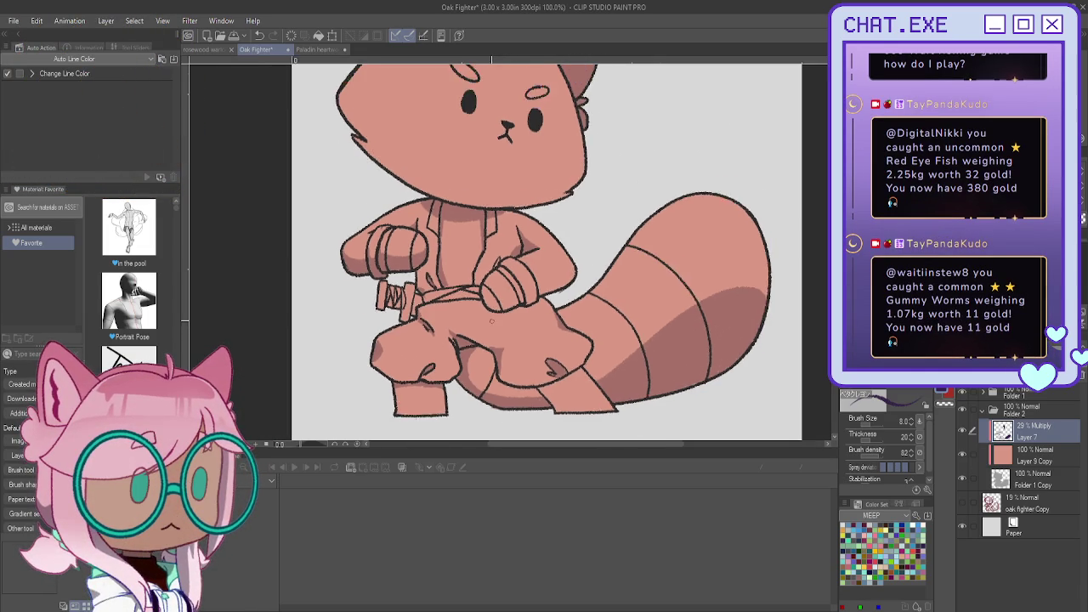
pyautogui.scroll(-1, 492, 321)
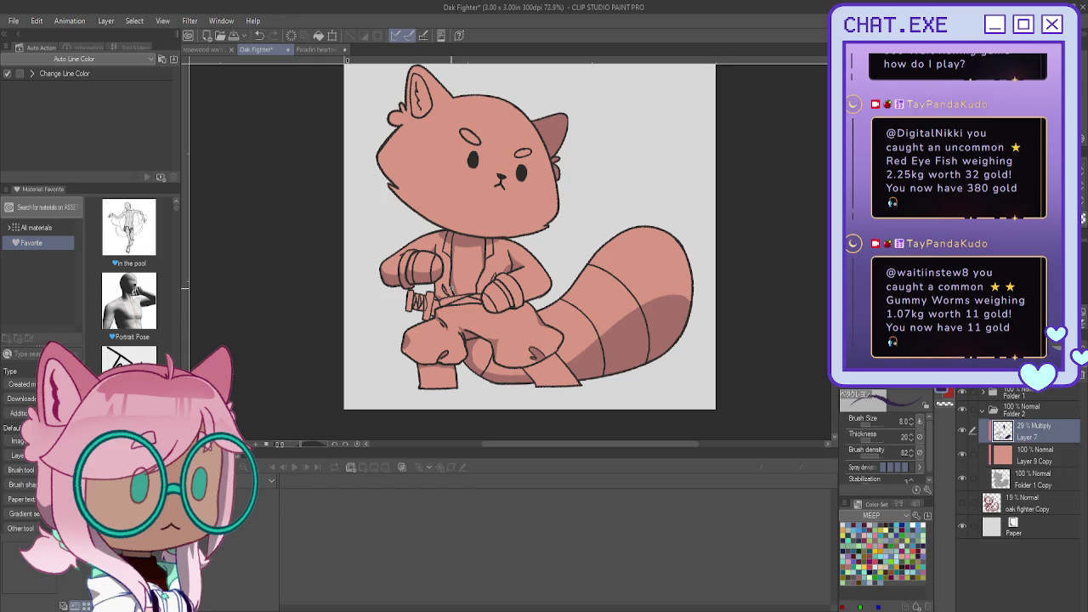
pyautogui.scroll(1, 425, 350)
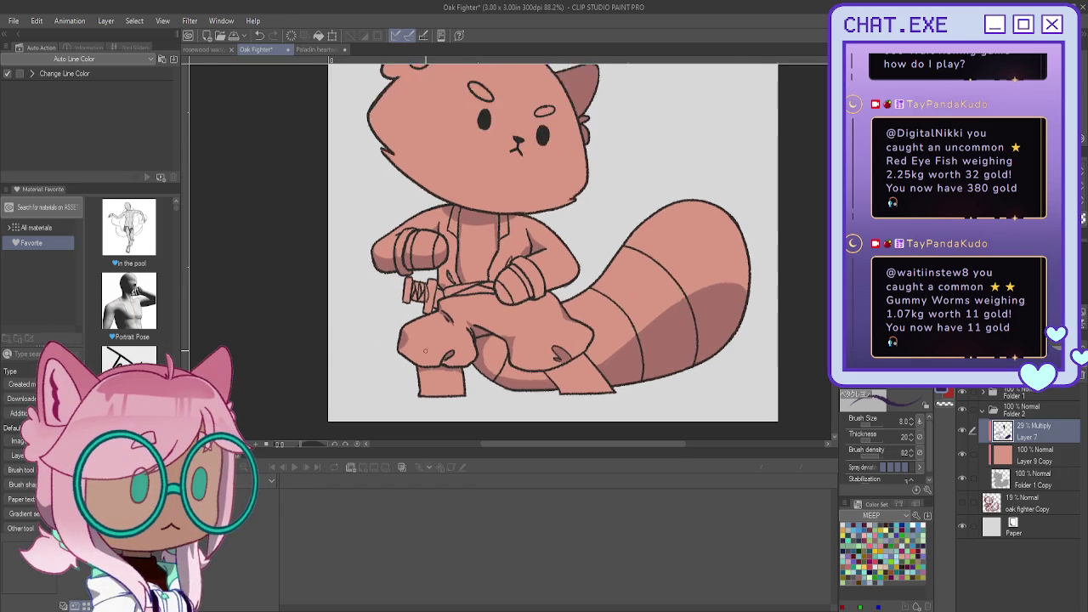
pyautogui.scroll(2, 425, 350)
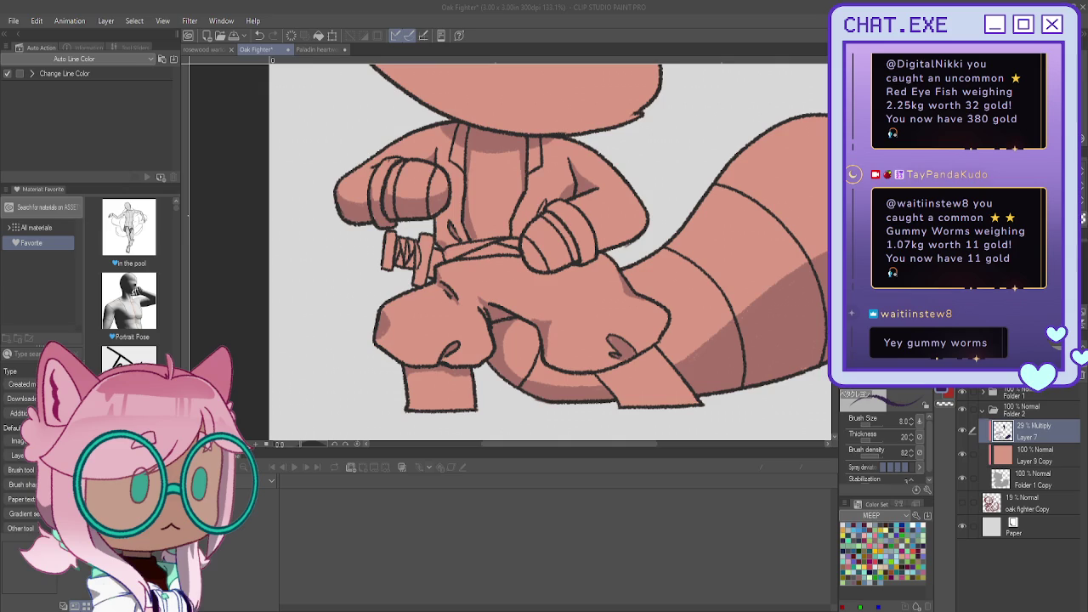
pyautogui.hotkey('ctrl', '-')
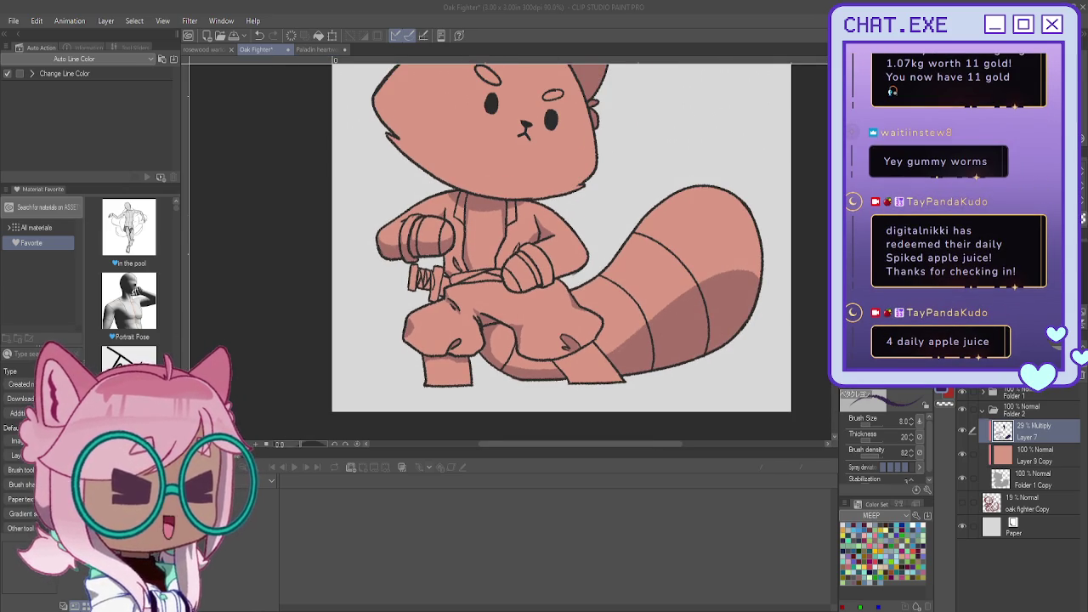
pyautogui.moveTo(544, 255); pyautogui.dragTo(509, 297)
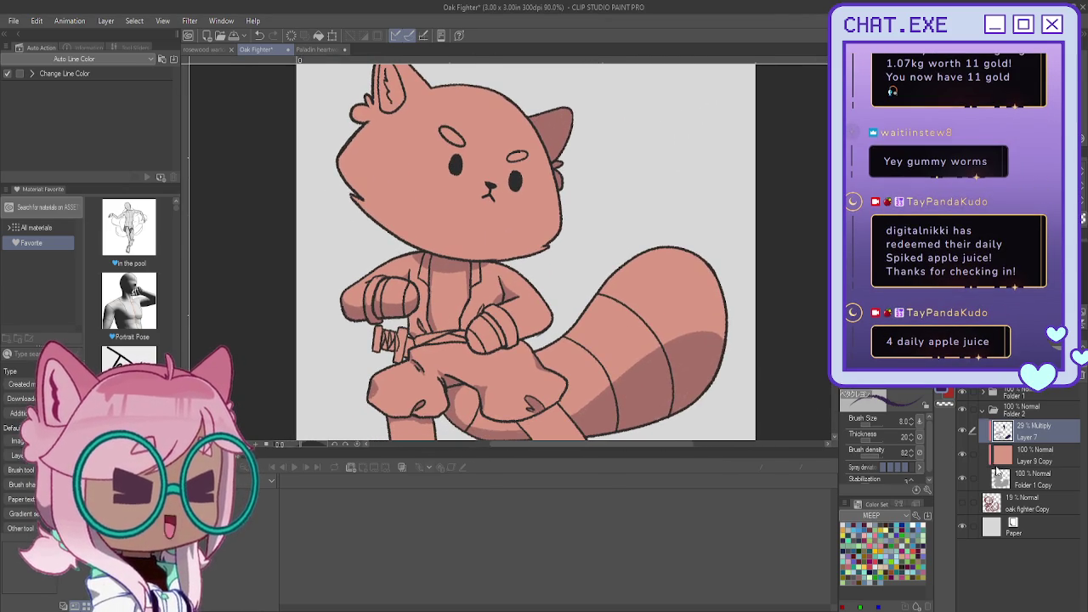
# Step: Switch to the rosewood warlock lineart document
pyautogui.click(207, 50)
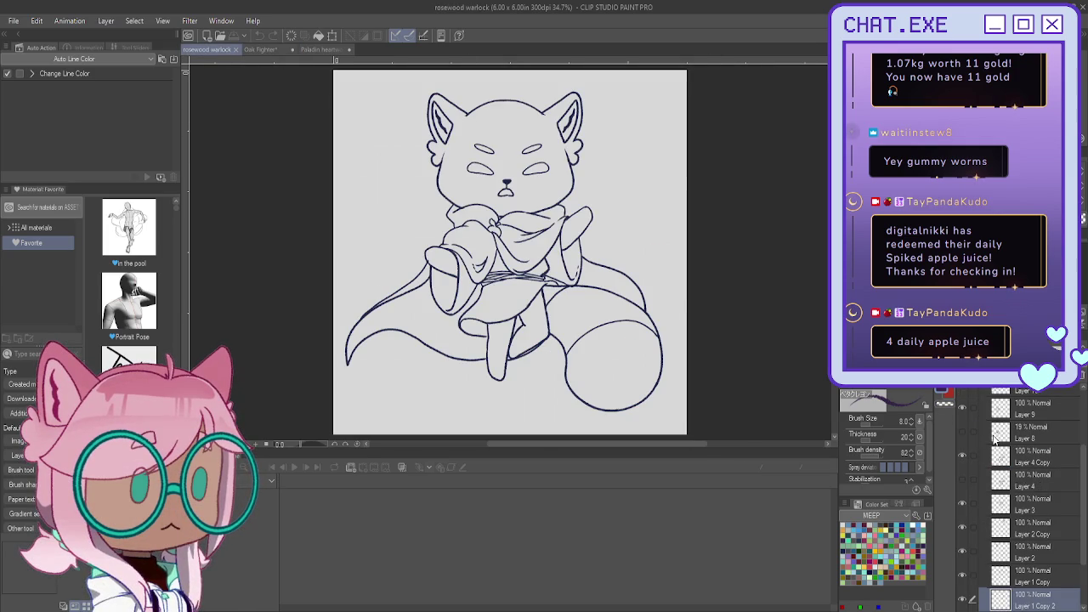
pyautogui.scroll(3, 995, 438)
pyautogui.scroll(1, 981, 434)
# Step: Collapse Folder 1 in the Layer palette and toggle its visibility off and back on
pyautogui.click(984, 395)
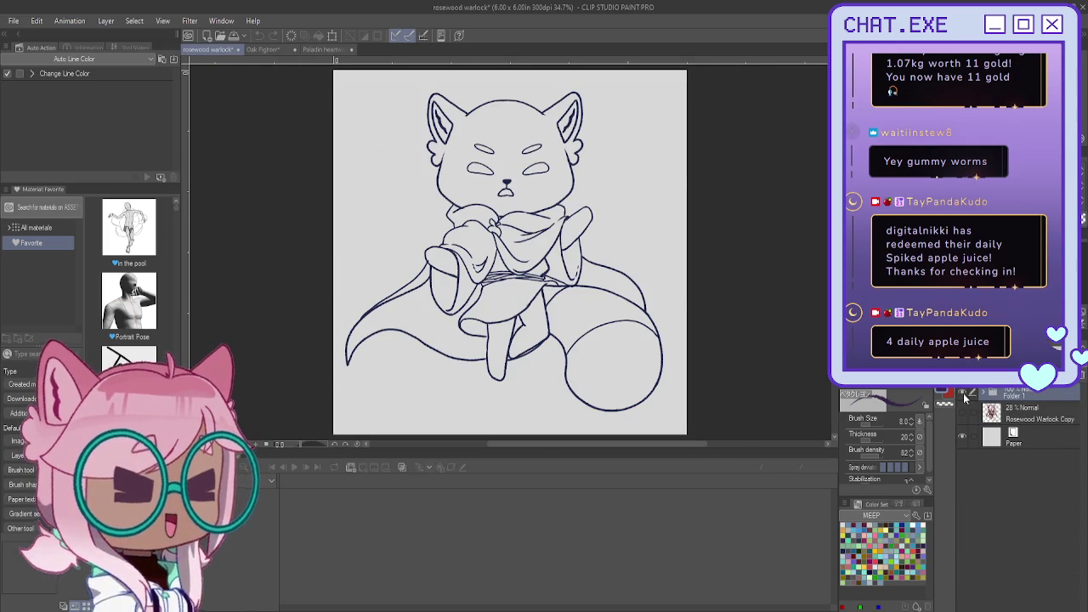
pyautogui.click(964, 395)
pyautogui.click(965, 395)
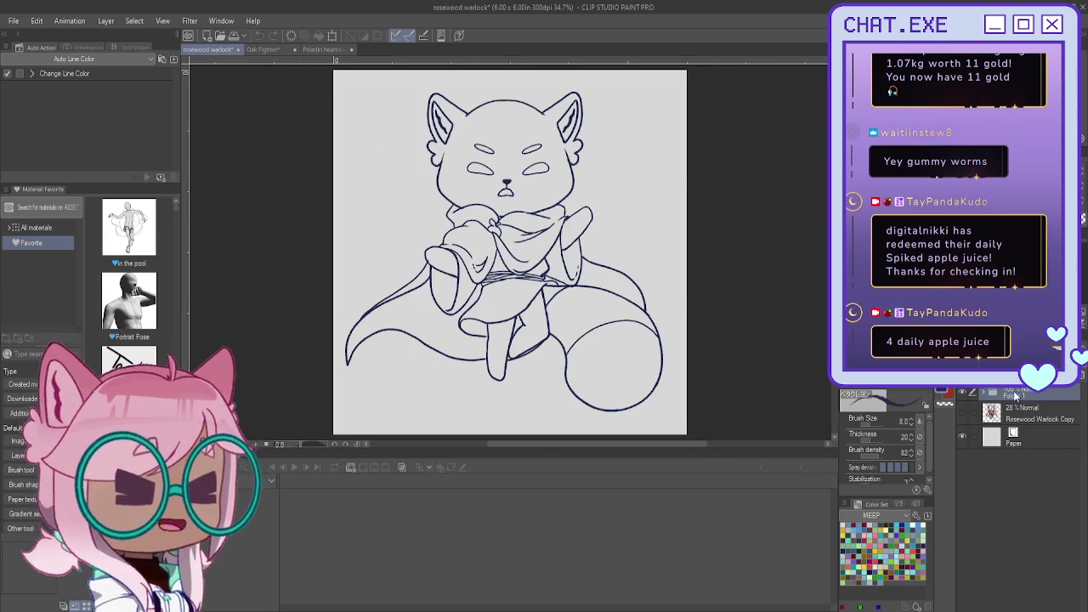